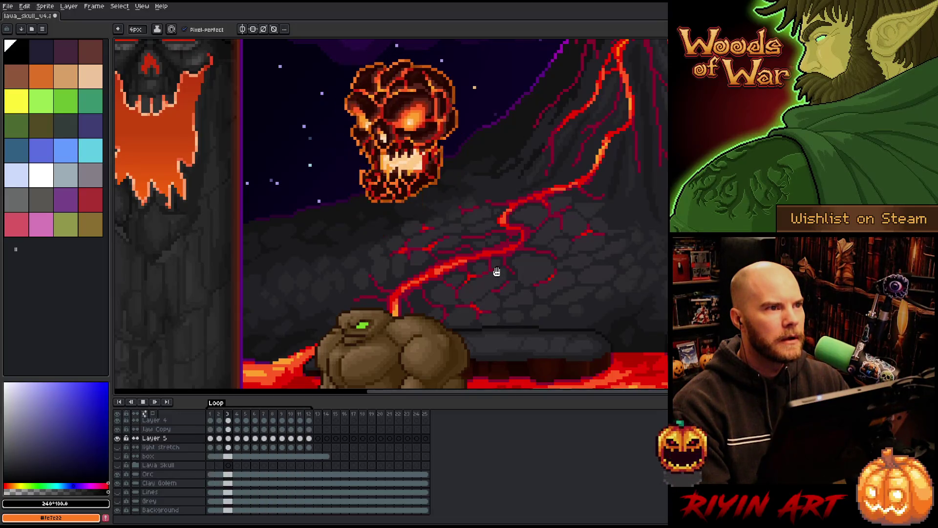
- Add a new layer, Layer 6, directly above the Skull layer
scroll(494, 270, down, 2)
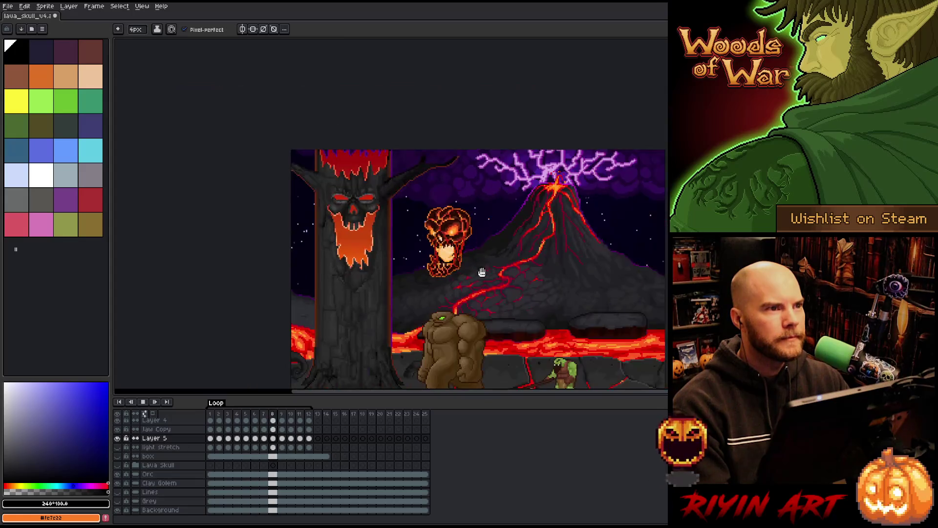
scroll(479, 270, up, 2)
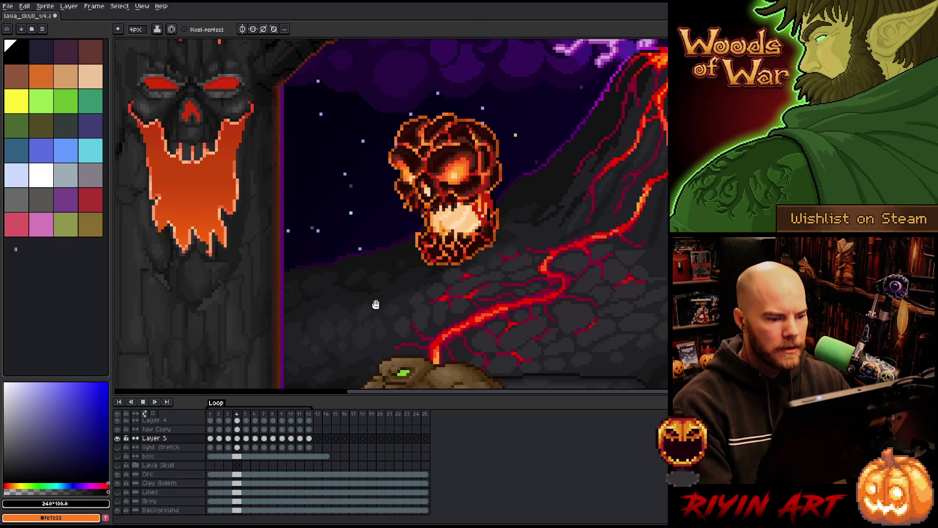
scroll(392, 295, down, 2)
scroll(392, 295, up, 2)
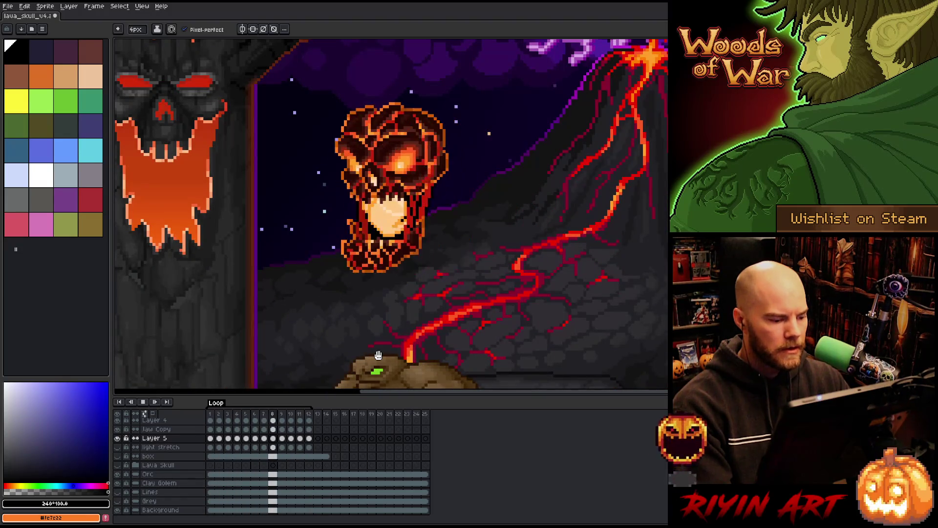
scroll(378, 355, down, 2)
scroll(404, 361, up, 2)
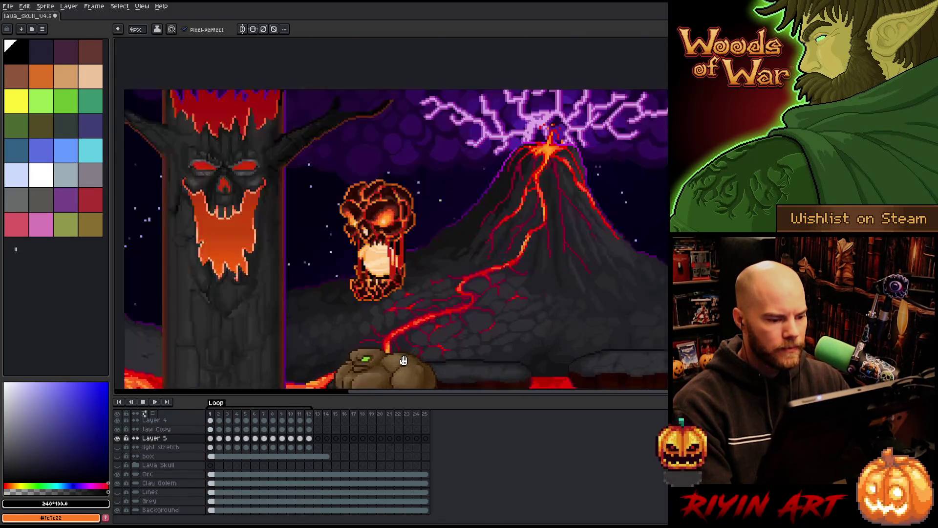
scroll(404, 360, down, 2)
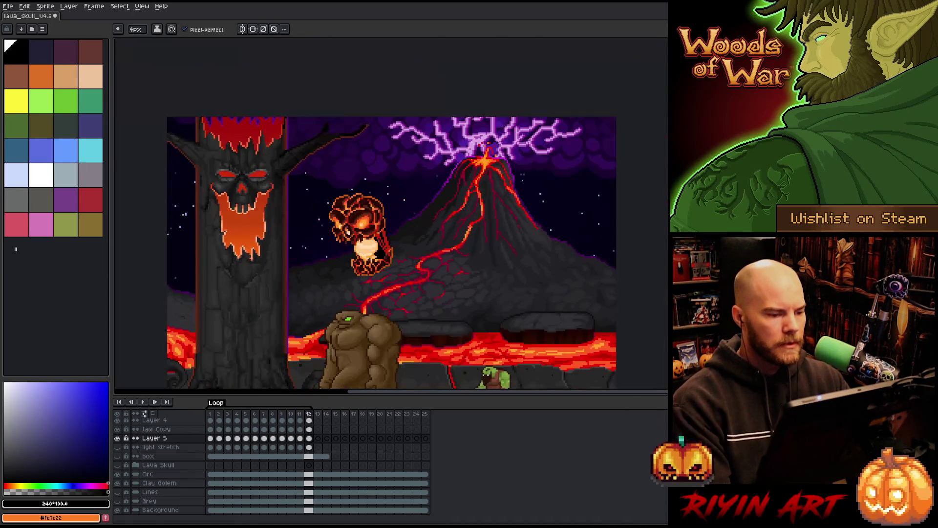
scroll(404, 361, up, 1)
scroll(388, 263, up, 1)
scroll(389, 263, down, 2)
scroll(389, 263, up, 2)
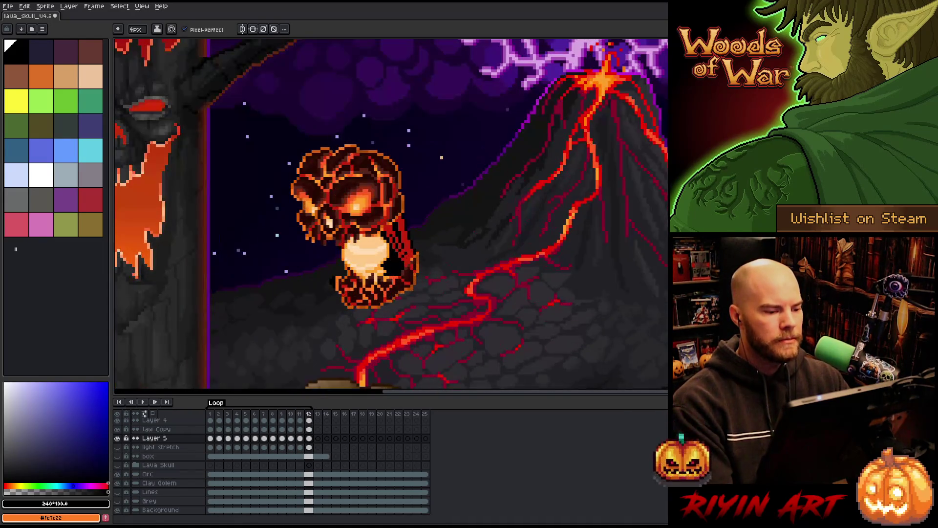
scroll(223, 443, up, 3)
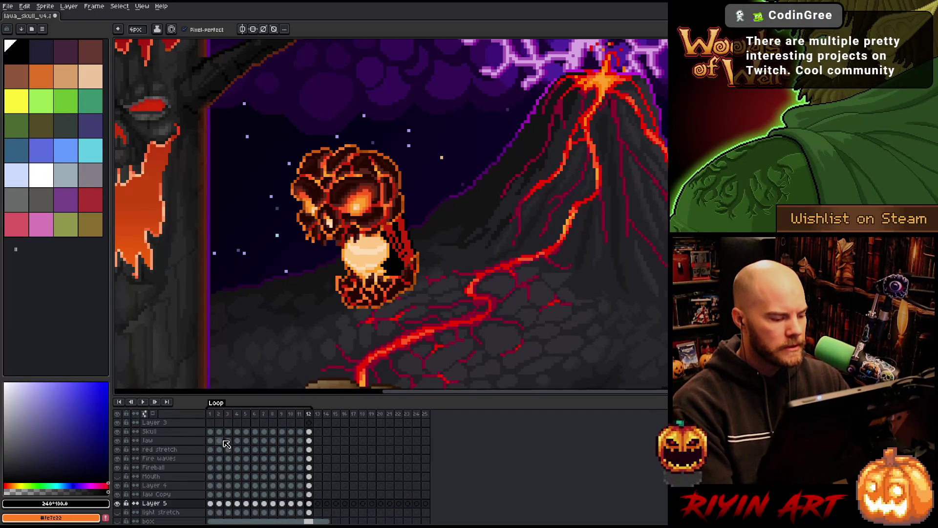
click(185, 437)
key(shift+n)
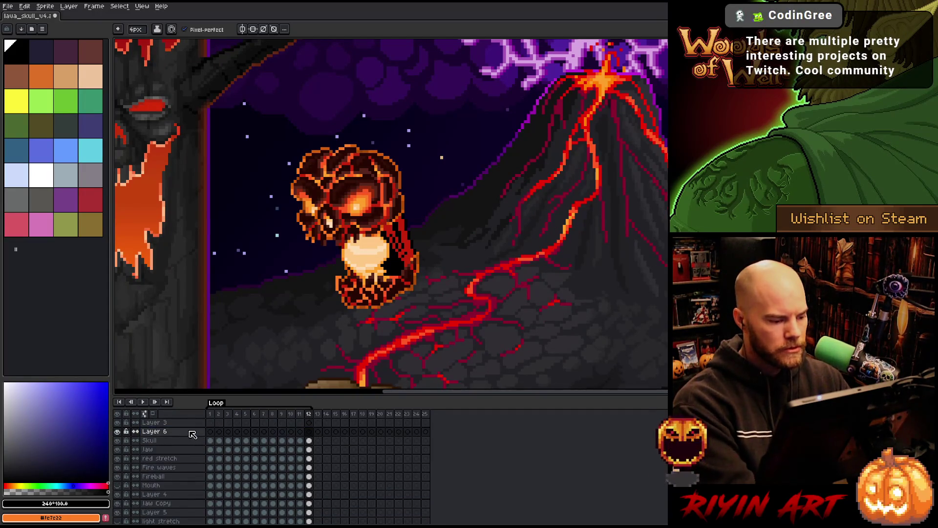
- On Layer 6 frame 1, sample the skull jaw's pale cream #ffdcb5 as the drawing colour
click(213, 432)
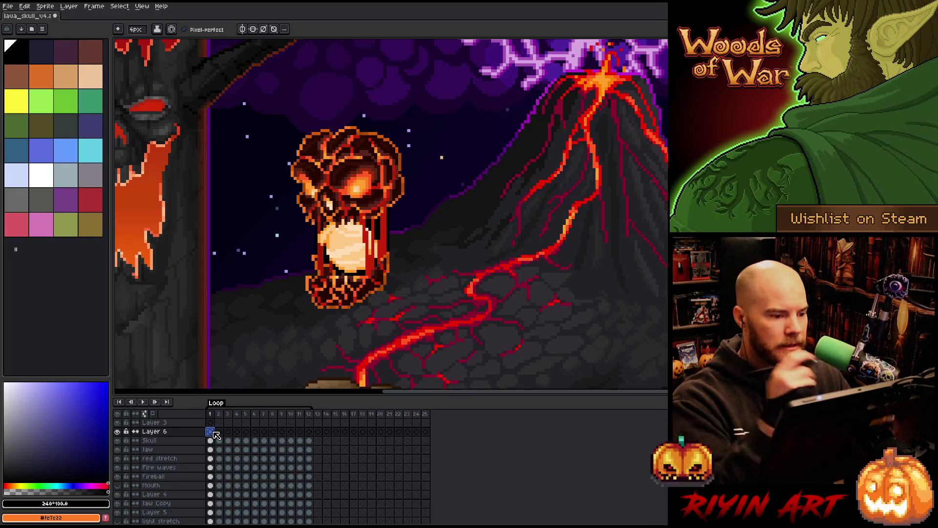
drag(330, 115, 416, 153)
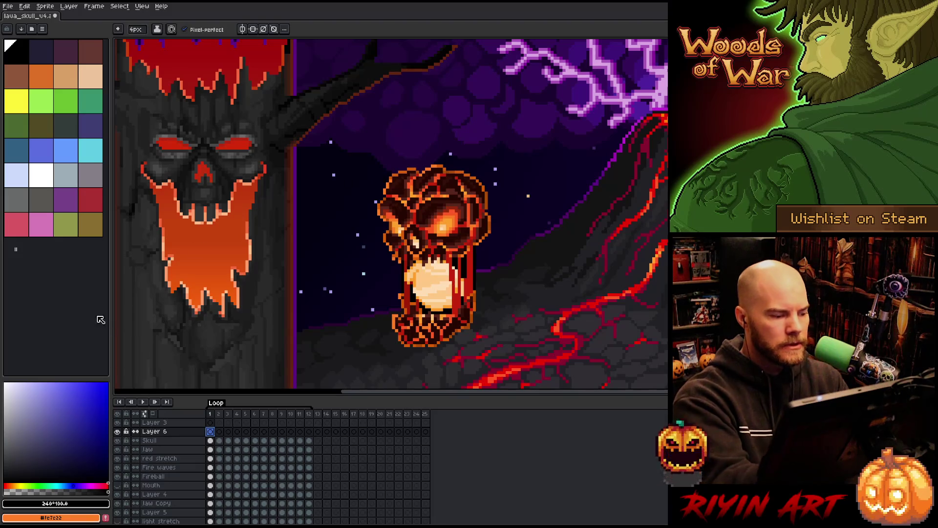
alt+click(443, 284)
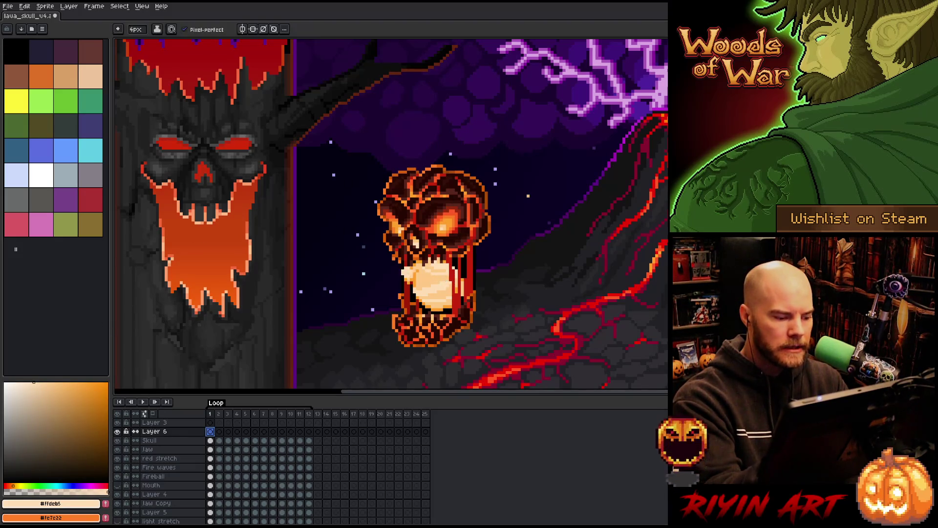
- On frame 1, paint pale cream flame wisps up the skull's left edge and centre
click(393, 228)
drag(394, 229, 388, 161)
key(e)
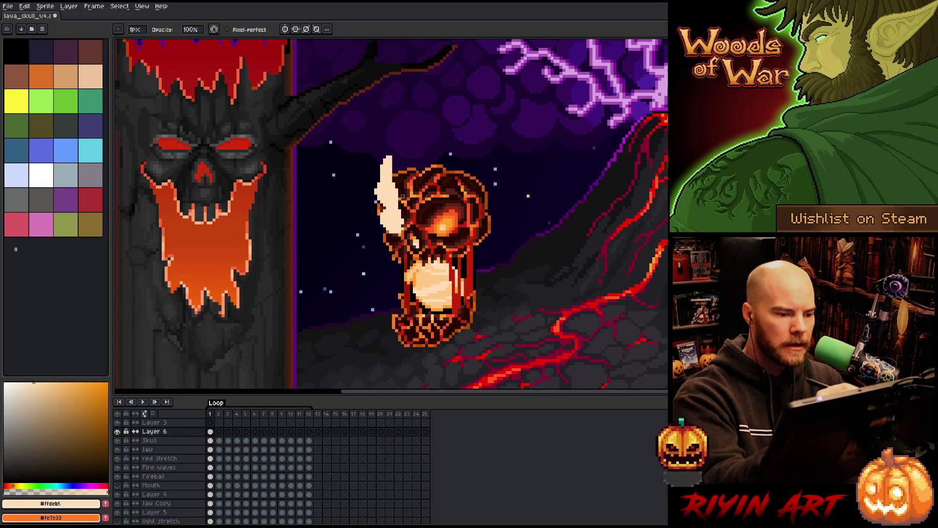
key(b)
mouse_move(442, 236)
mouse_down()
mouse_move(440, 175)
mouse_move(459, 200)
mouse_move(463, 144)
mouse_move(459, 206)
mouse_up()
key(e)
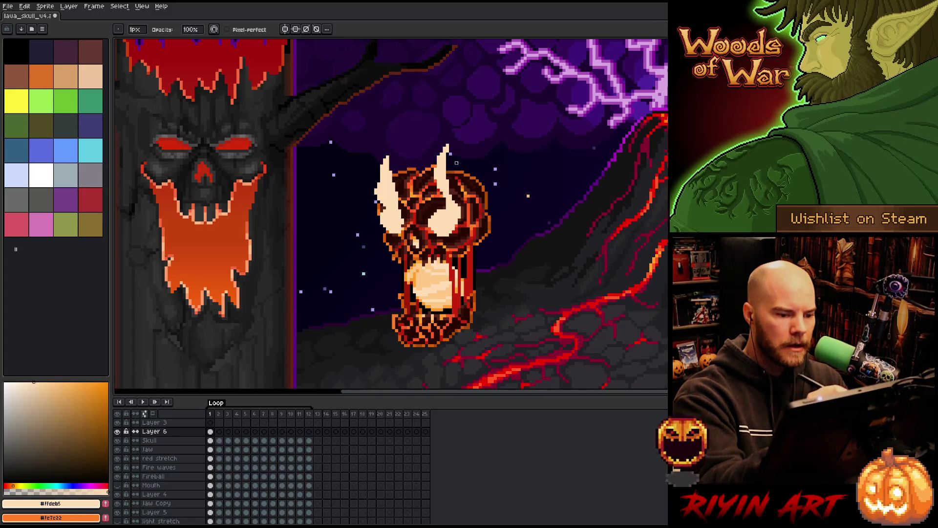
key(b)
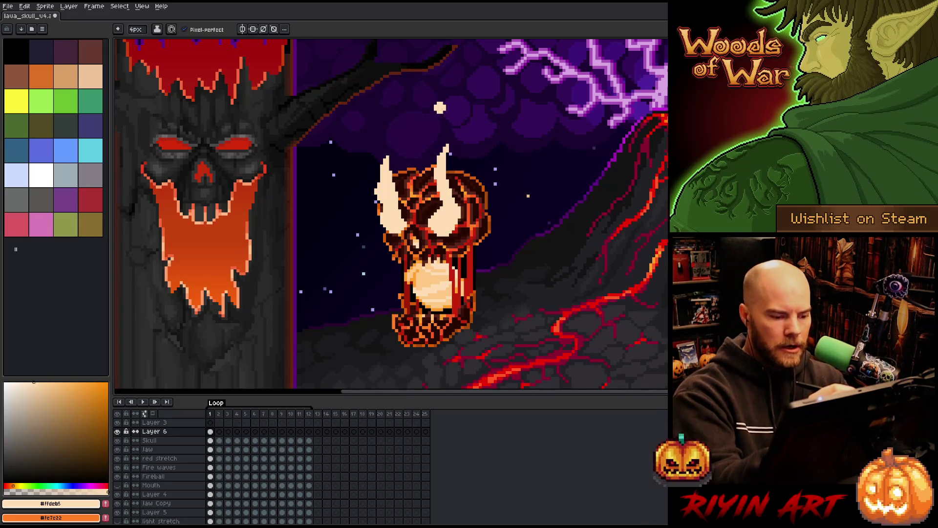
- On frame 2, paint a pale flame above the skull with a 4px brush, undoing rejected strokes
key(Right)
mouse_move(450, 188)
mouse_down()
mouse_move(448, 159)
mouse_move(452, 217)
mouse_up()
key(e)
drag(459, 157, 467, 209)
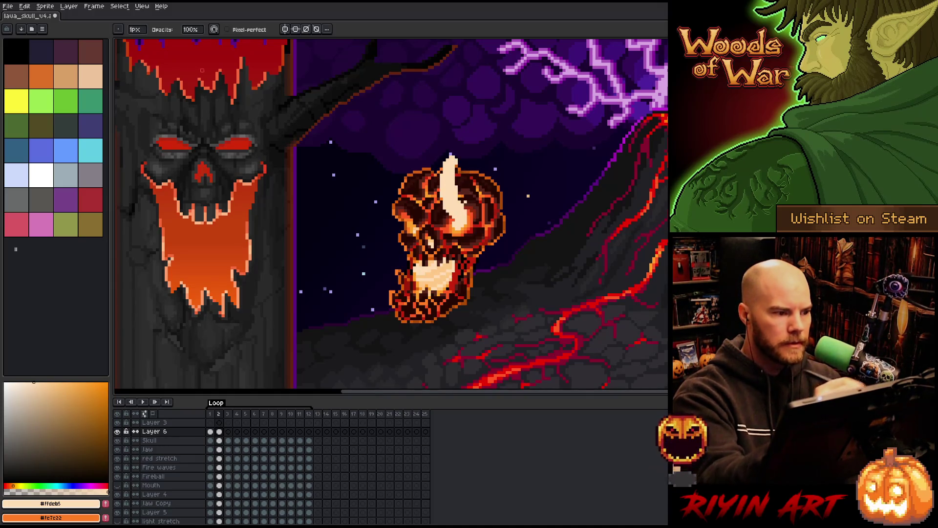
click(135, 30)
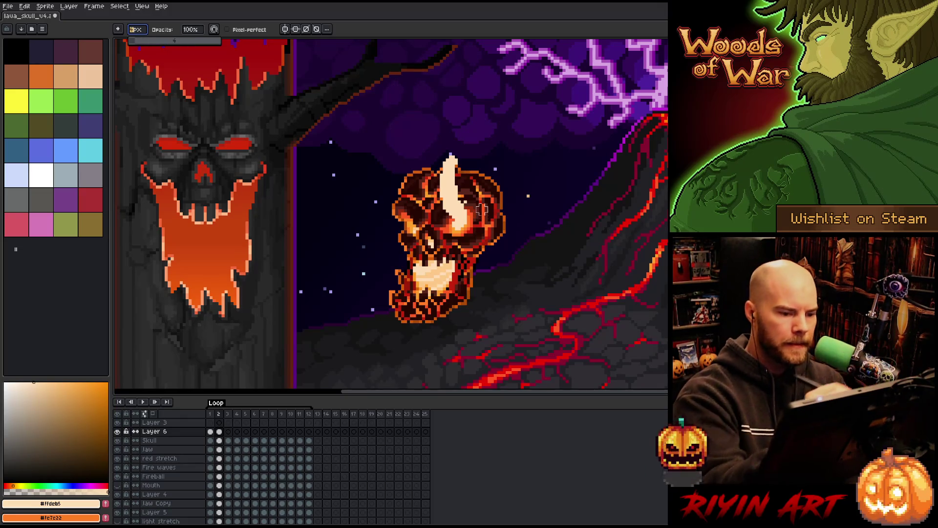
click(467, 161)
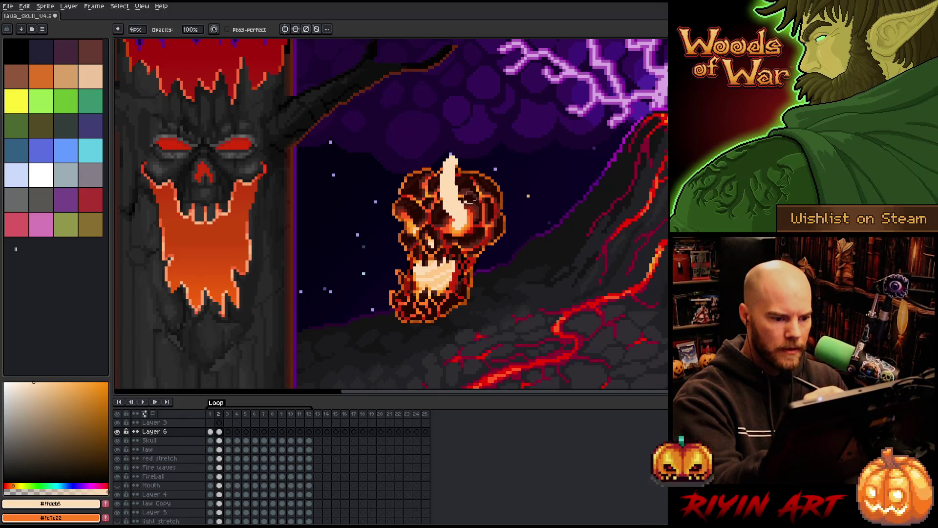
key(ctrl+z)
key(ctrl+z)
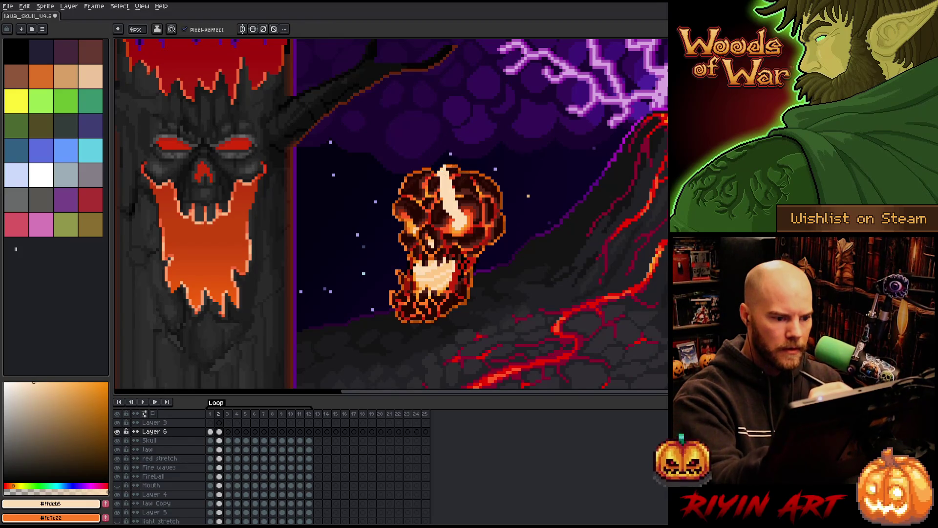
drag(455, 182, 432, 160)
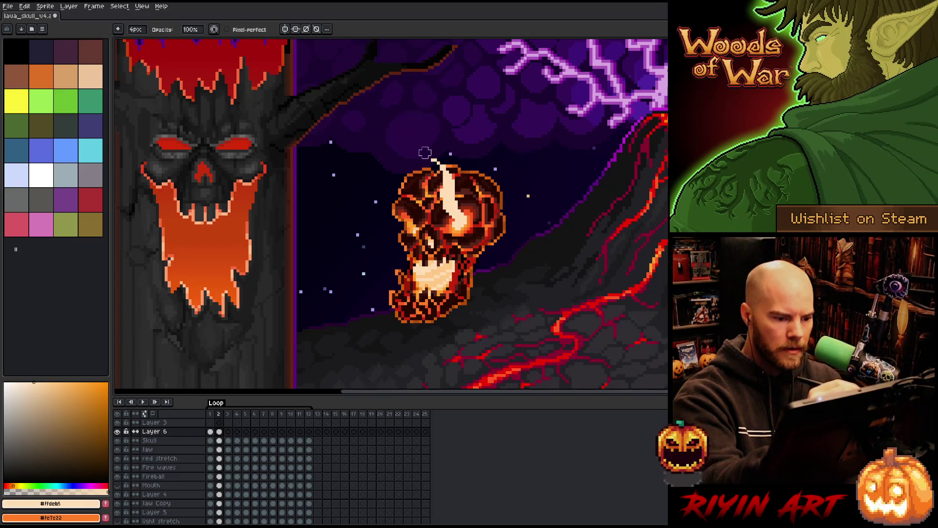
drag(411, 225, 384, 163)
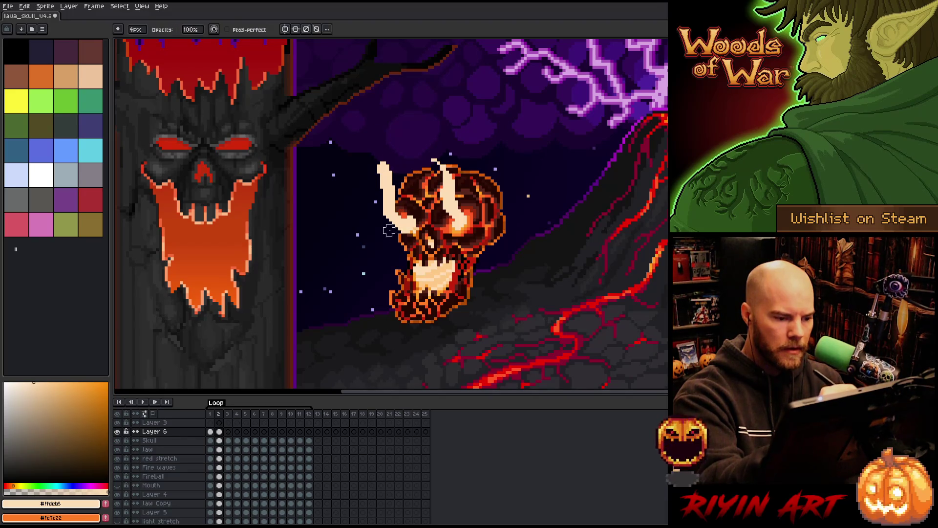
key(ctrl+z)
key(ctrl+z)
key(b)
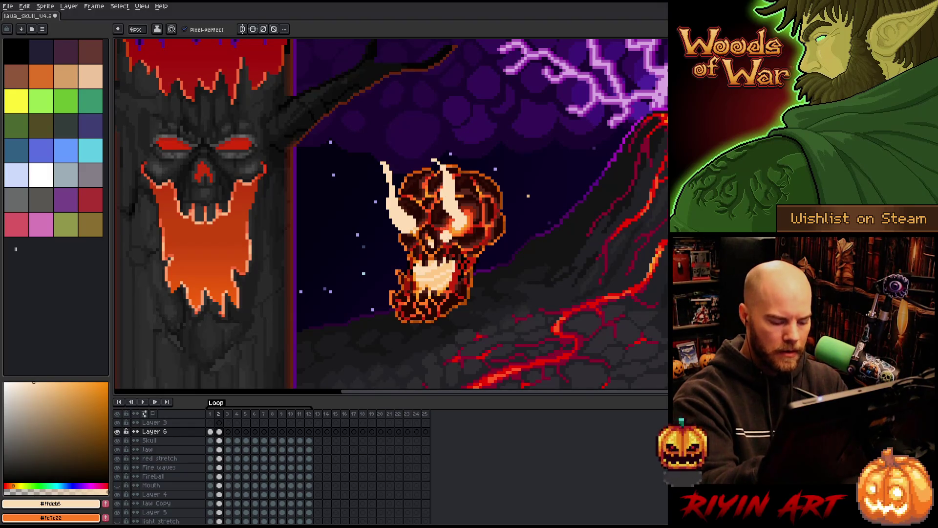
- On frame 3, draw a pale crescent wisp on the upper-left forehead, comparing against frame 2
key(Right)
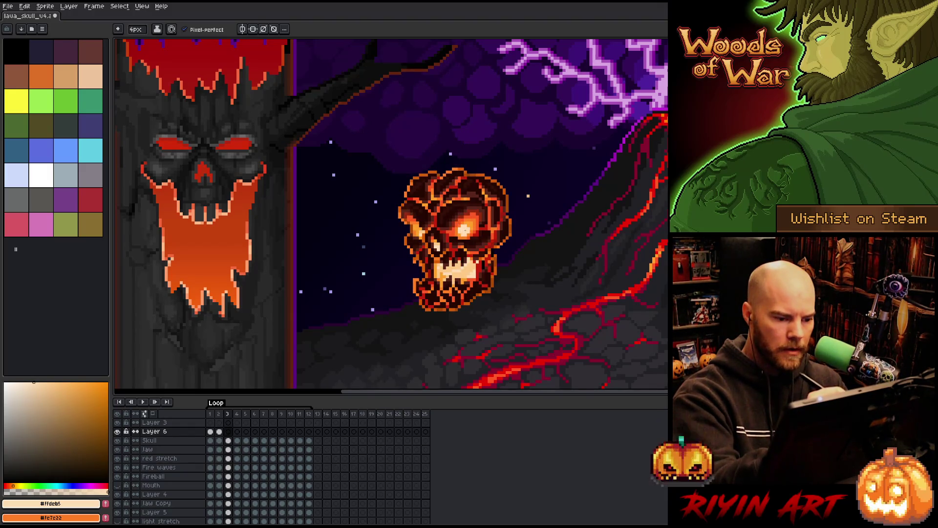
mouse_move(452, 185)
mouse_down()
mouse_move(467, 225)
mouse_move(461, 167)
mouse_move(479, 188)
mouse_move(460, 161)
mouse_move(472, 184)
mouse_up()
key(ctrl+z)
key(e)
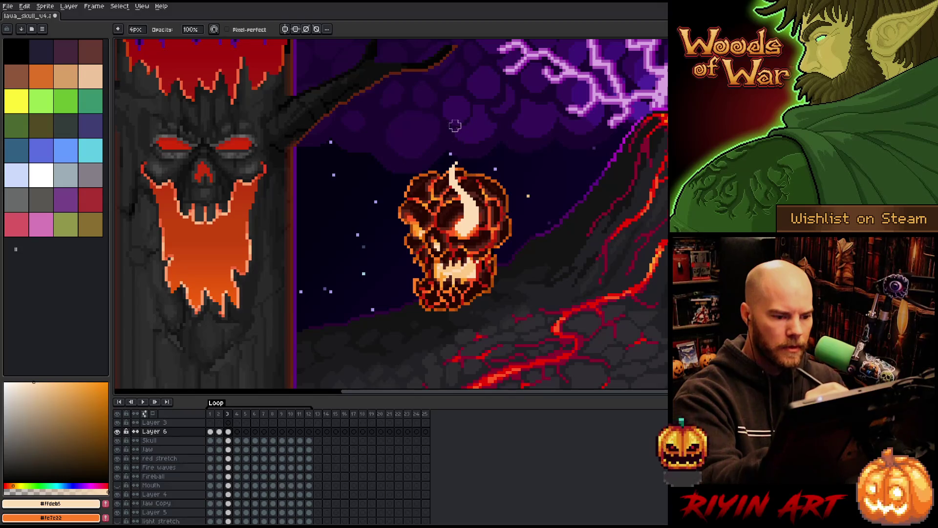
key(b)
mouse_move(415, 229)
mouse_down()
mouse_move(437, 197)
mouse_move(419, 160)
mouse_move(413, 234)
mouse_move(413, 166)
mouse_up()
key(e)
key(b)
key(e)
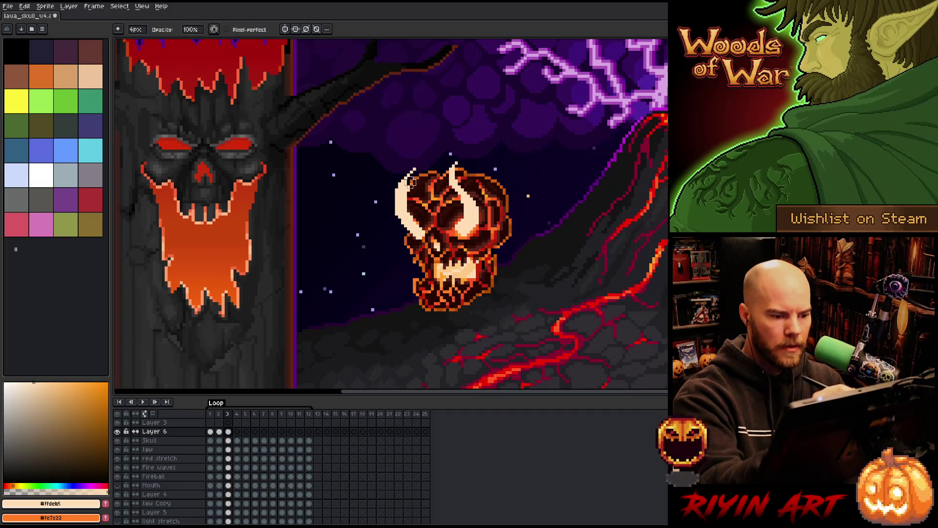
key(comma)
key(period)
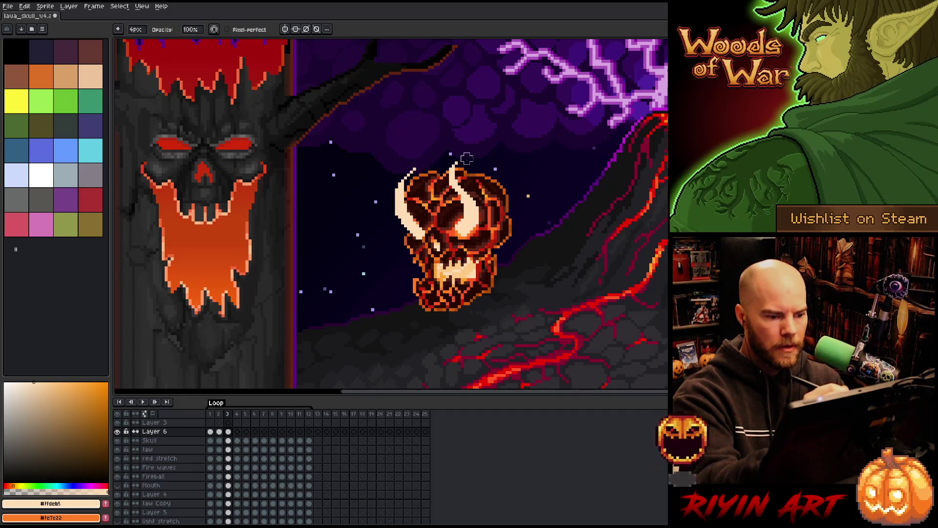
key(period)
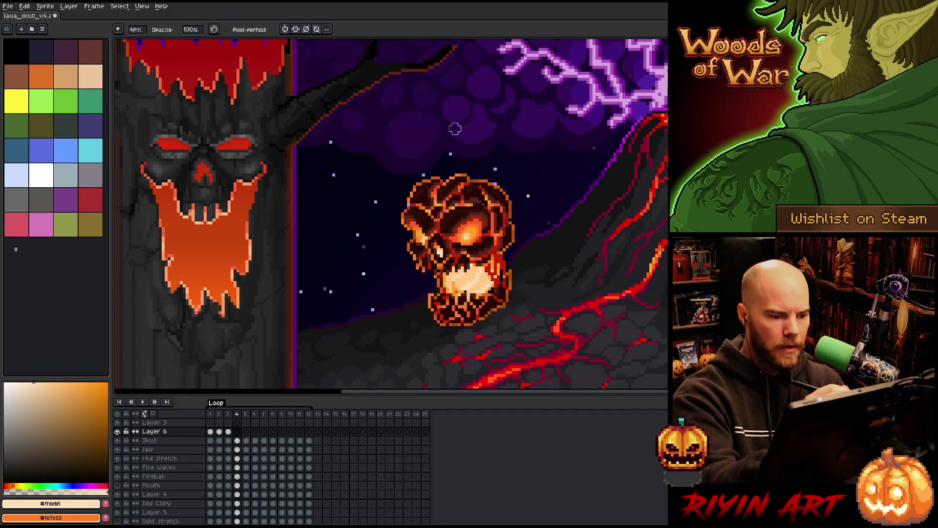
- On frame 4, draw a pale horn wisp at the upper left and an S-shaped wisp on the right
key(b)
drag(426, 177, 416, 242)
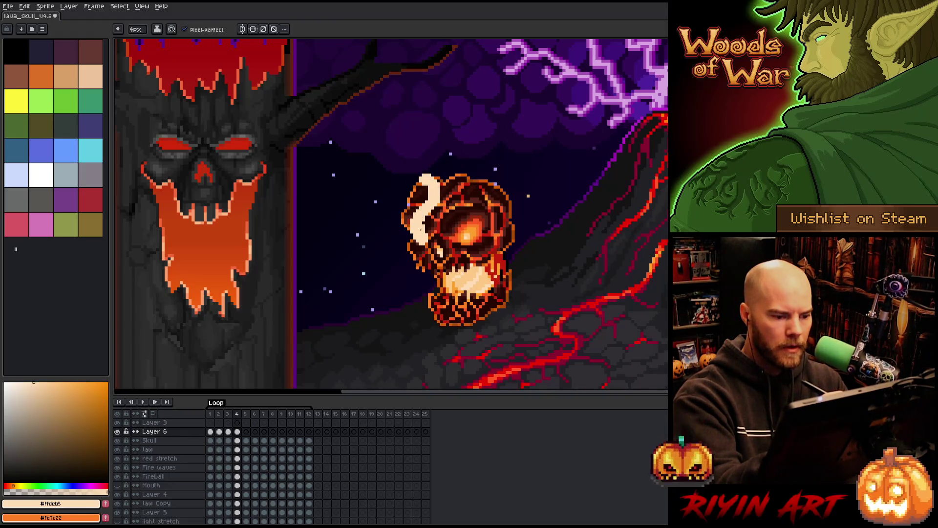
key(e)
drag(415, 203, 427, 175)
key(b)
mouse_move(465, 242)
mouse_down()
mouse_move(467, 170)
mouse_move(464, 188)
mouse_up()
key(e)
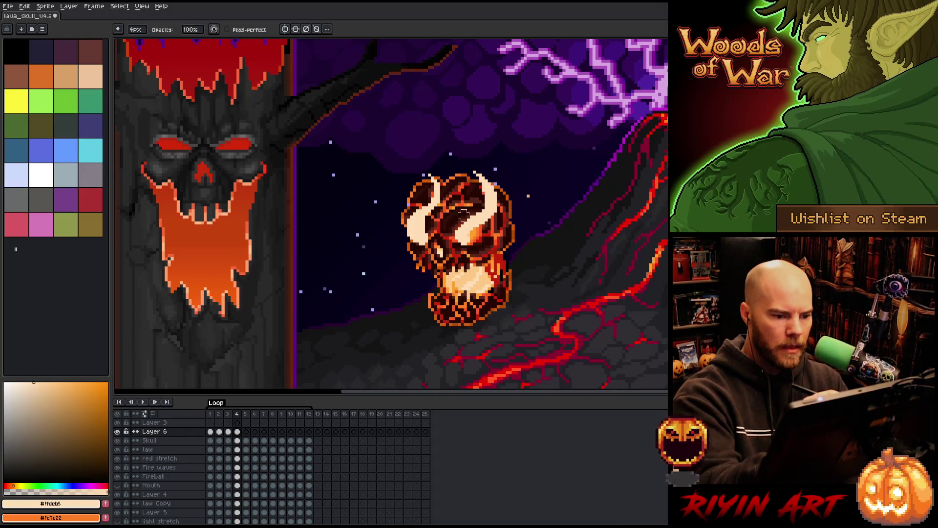
key(b)
mouse_move(481, 236)
mouse_down()
mouse_move(461, 255)
mouse_move(482, 232)
mouse_move(495, 172)
mouse_up()
key(e)
- On frame 5, draw and reshape a pale curved horn wisp on the skull's left
key(period)
key(b)
key(e)
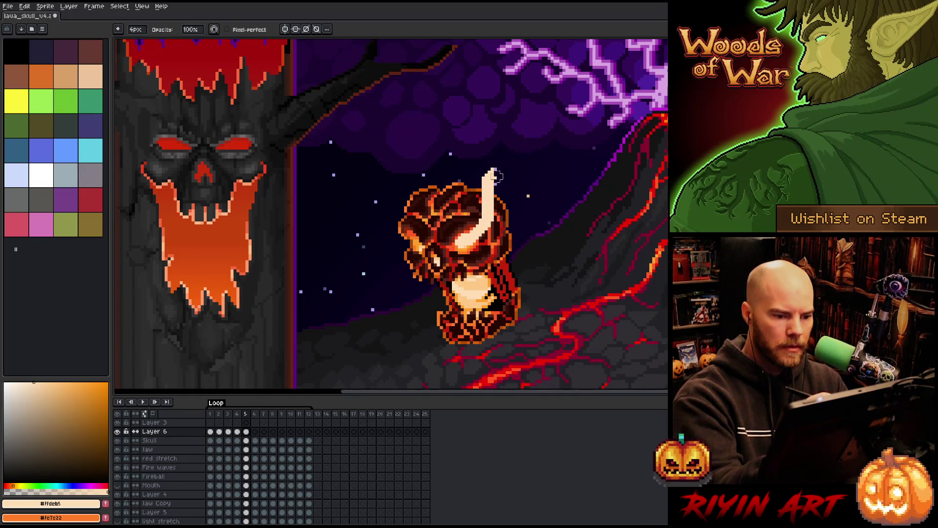
key(b)
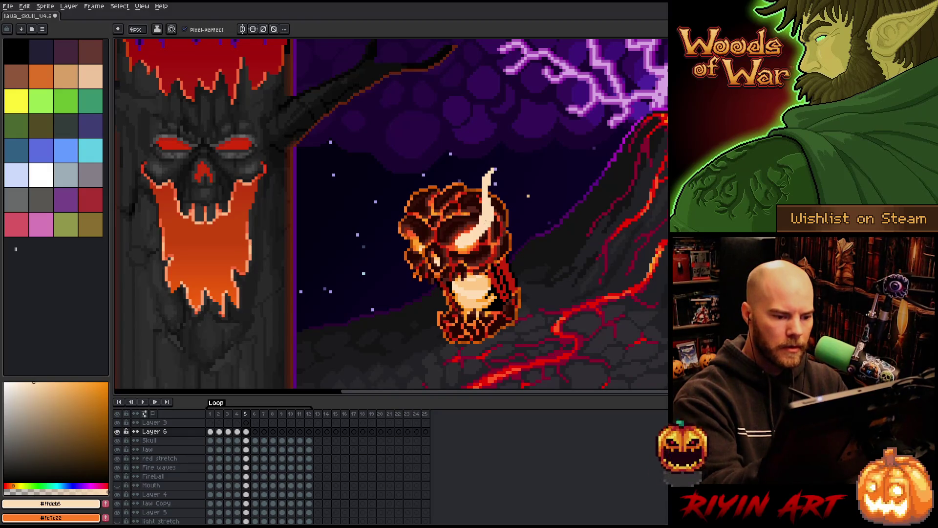
mouse_move(415, 247)
mouse_down()
mouse_move(420, 215)
mouse_move(443, 194)
mouse_move(435, 167)
mouse_move(449, 168)
mouse_move(435, 195)
mouse_up()
key(e)
key(b)
key(e)
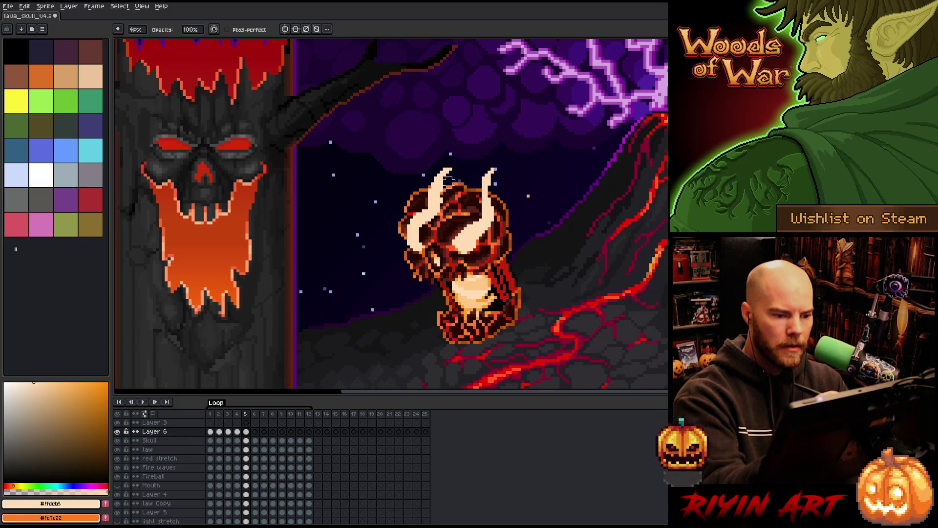
key(b)
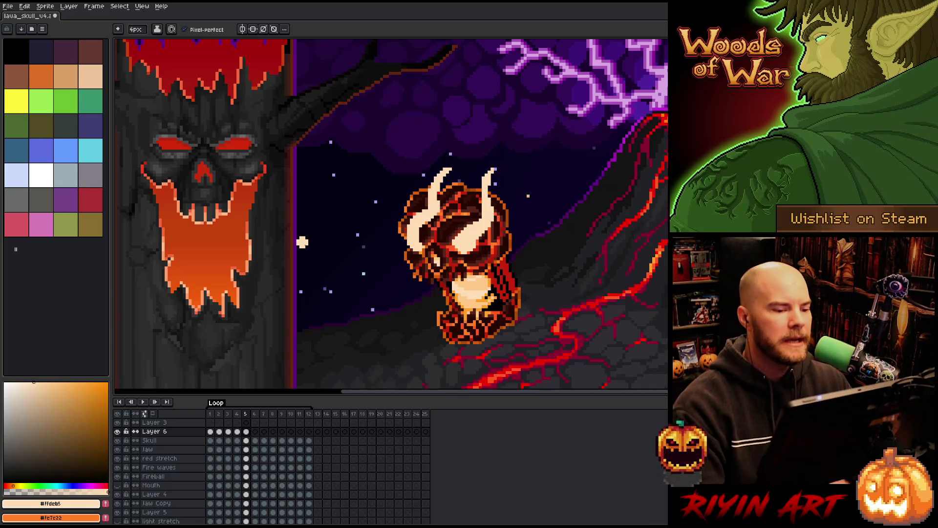
key(b)
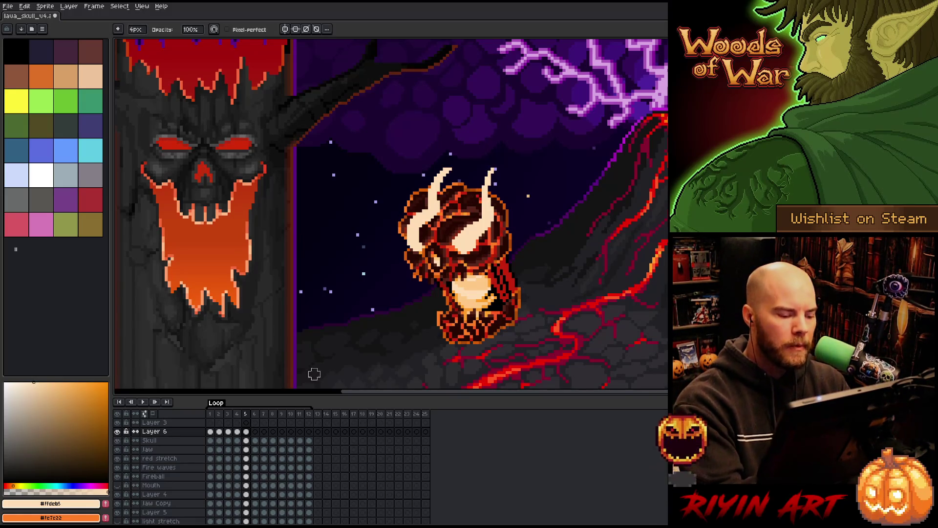
key(e)
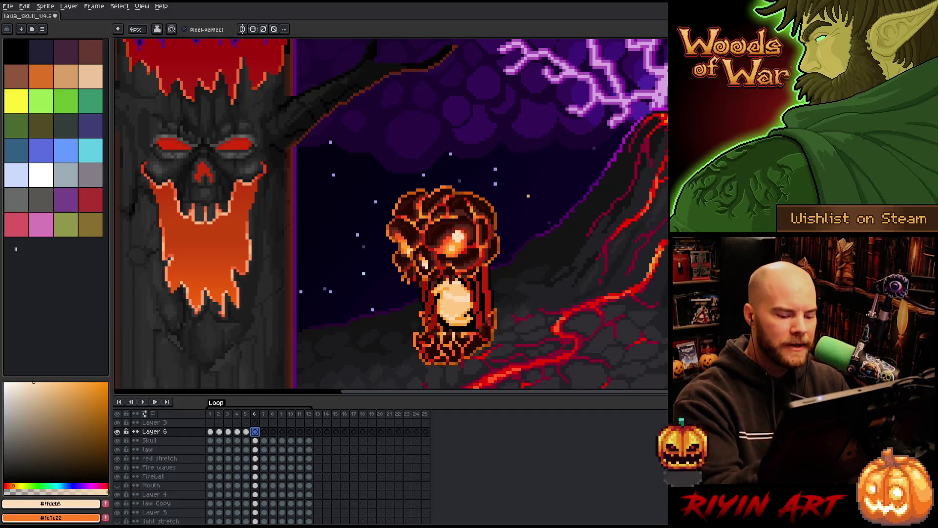
- Hide the Grey and Background layers and turn on onion skinning
scroll(156, 514, down, 3)
scroll(156, 513, down, 1)
drag(117, 501, 118, 509)
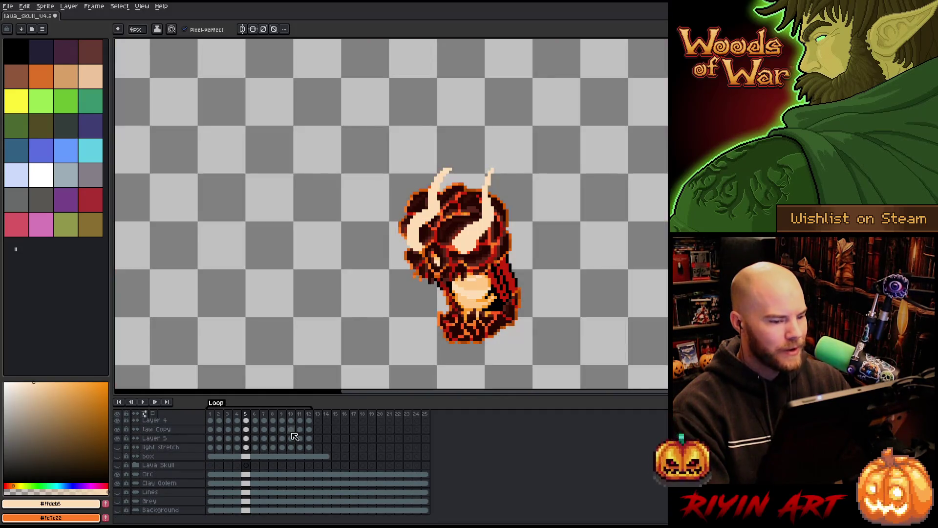
click(152, 413)
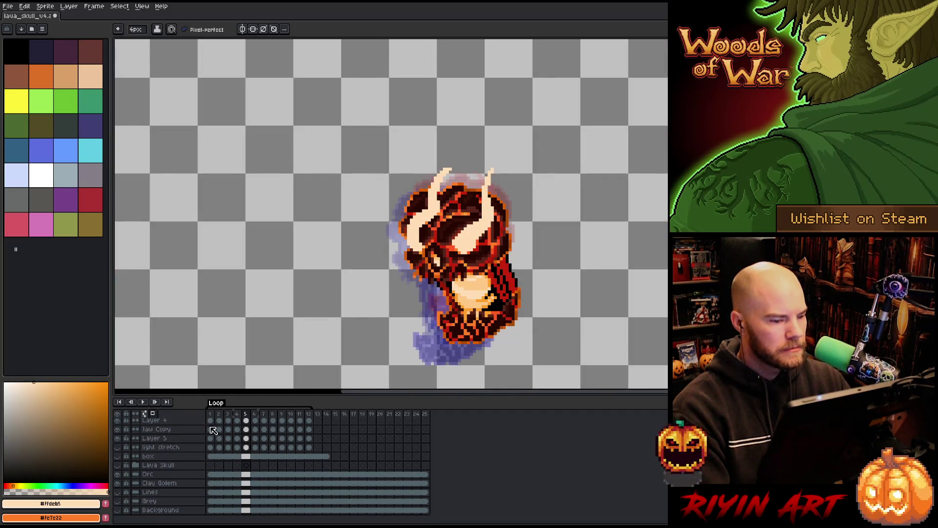
scroll(258, 441, up, 3)
scroll(258, 440, up, 5)
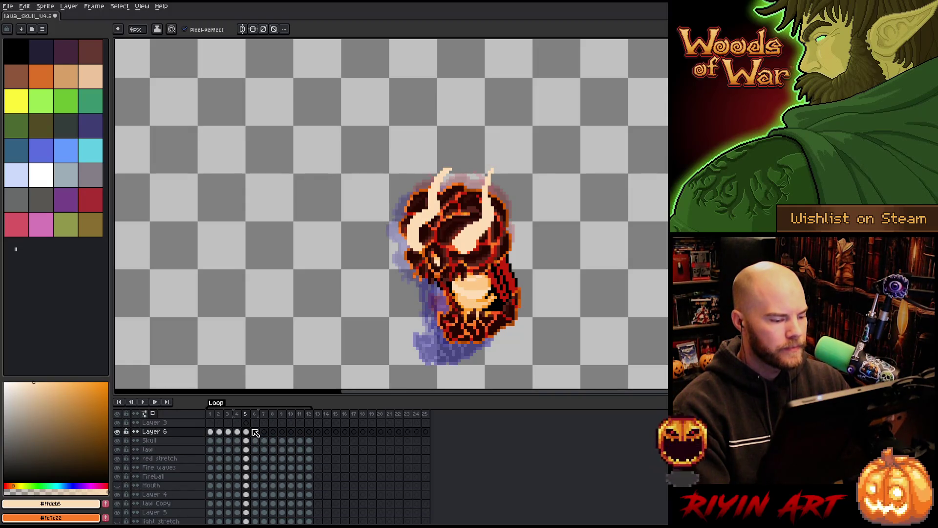
- Draw a pale flame wisp rising from the skull on Layer 6 frame 6
click(255, 433)
mouse_move(457, 239)
mouse_down()
mouse_move(446, 250)
mouse_move(493, 172)
mouse_up()
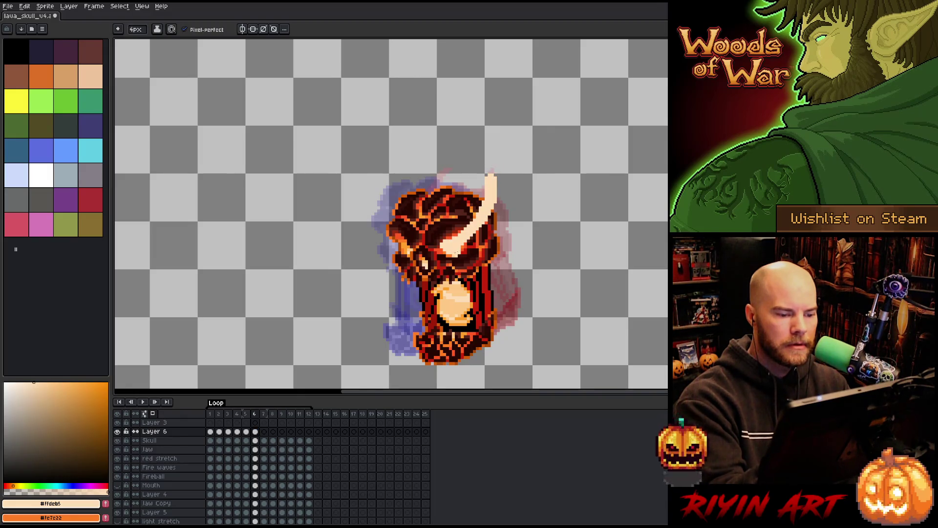
key(e)
- Play the animation from the first frame to check the wisps
key(Home)
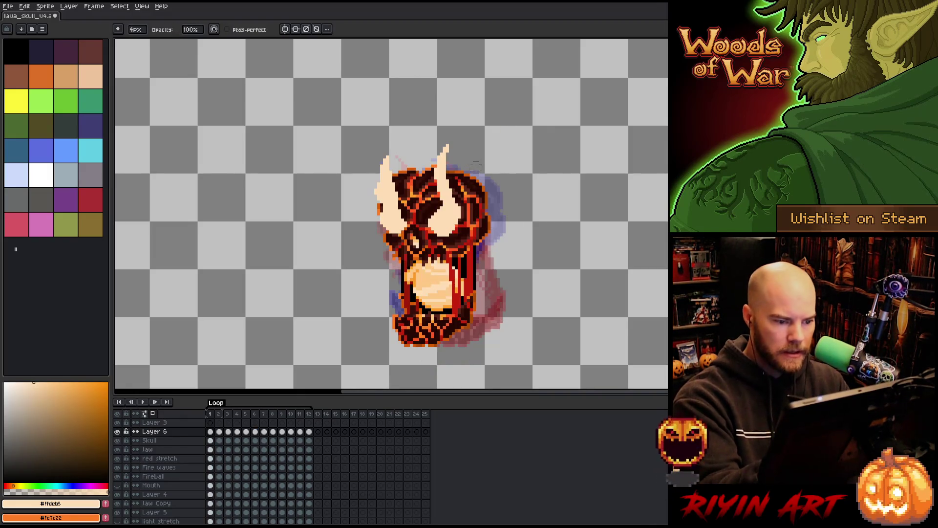
key(Return)
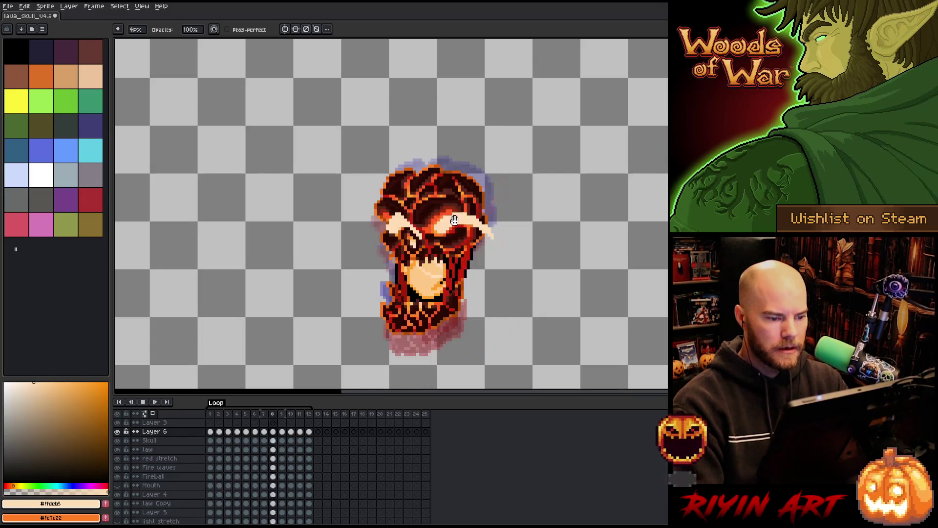
key(Return)
key(Left)
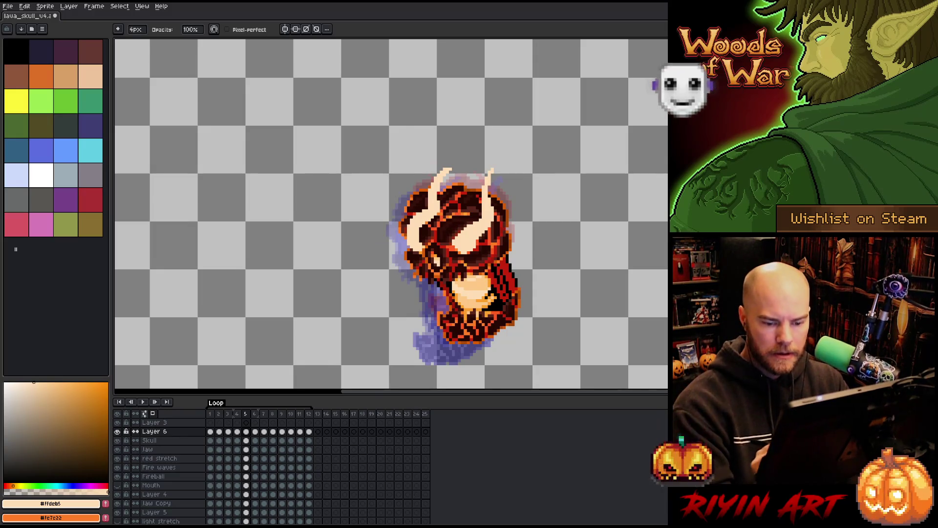
key(Return)
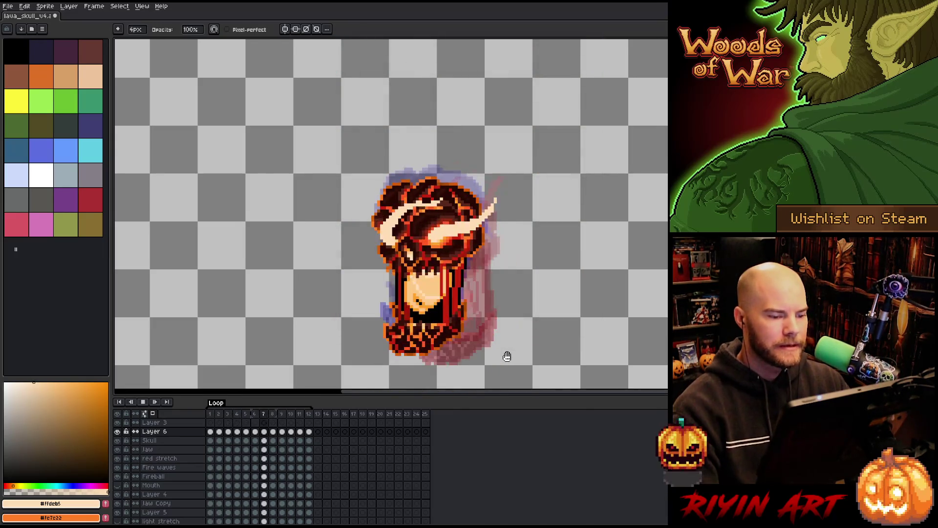
key(Return)
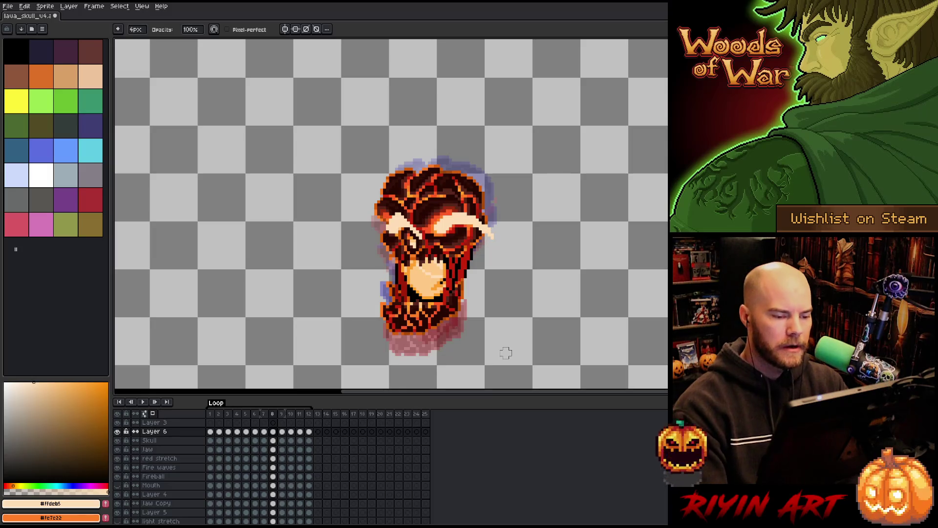
- On frame 9, erase stray streaks and redraw wisps over the eye and left brow
key(Right)
mouse_move(455, 233)
mouse_down()
mouse_move(457, 210)
mouse_move(387, 242)
mouse_move(412, 286)
mouse_up()
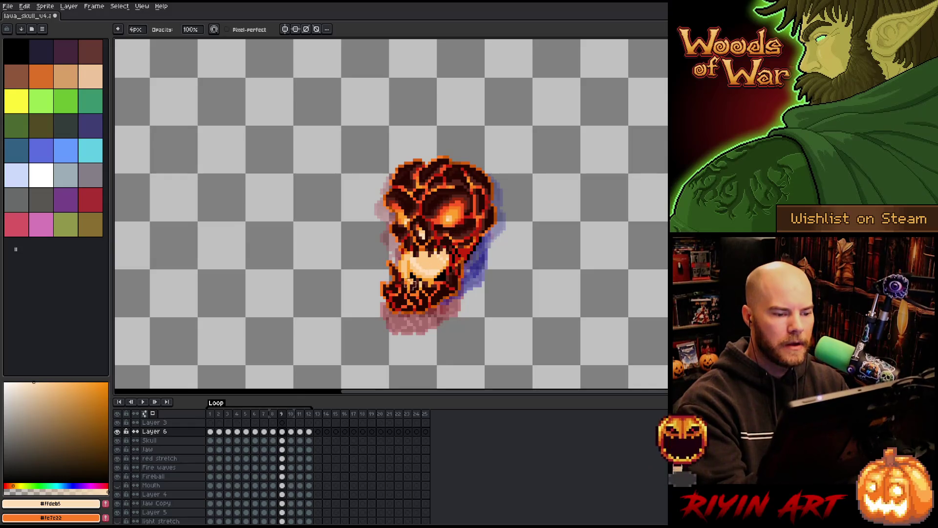
key(b)
drag(473, 172, 455, 215)
key(ctrl+z)
mouse_move(484, 175)
mouse_down()
mouse_move(447, 218)
mouse_move(493, 182)
mouse_up()
key(e)
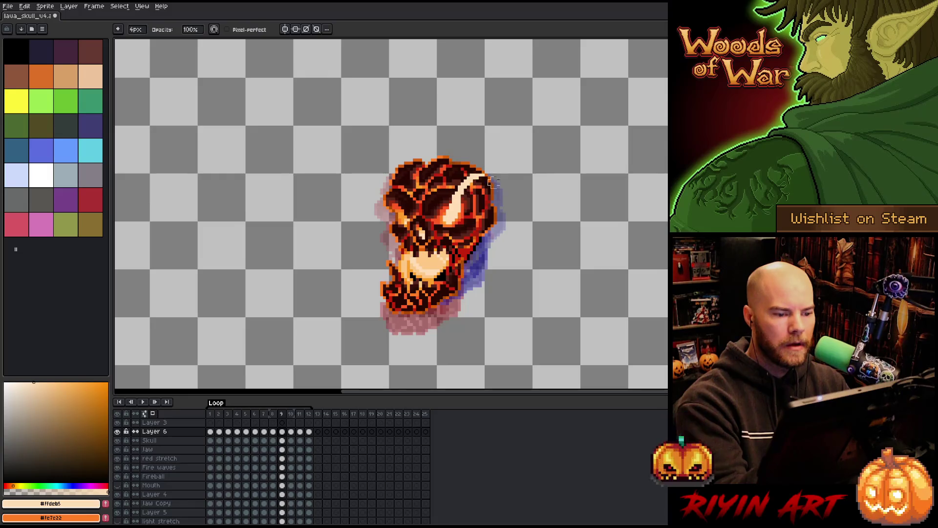
key(b)
drag(418, 196, 396, 220)
key(ctrl+z)
mouse_move(438, 171)
mouse_down()
mouse_move(396, 213)
mouse_move(449, 180)
mouse_up()
key(e)
key(b)
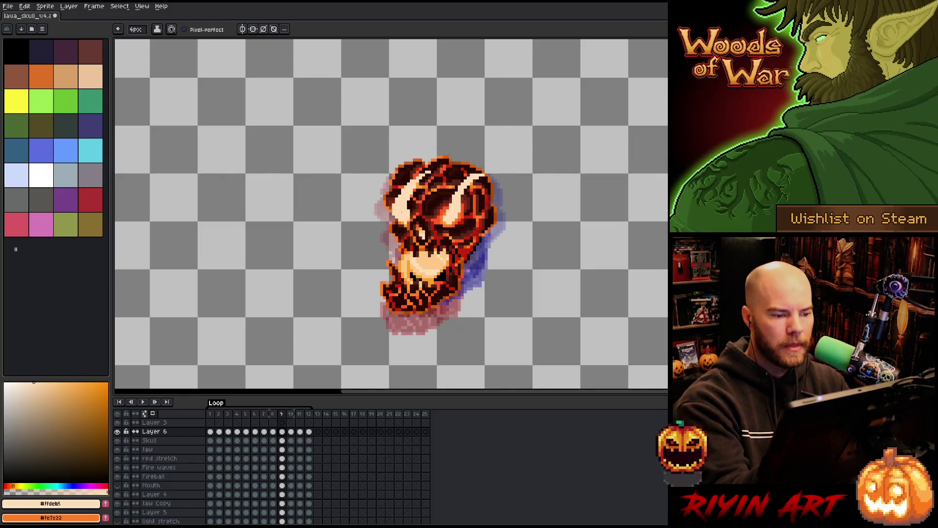
- On frame 10, draw a trimmed flame wisp rising above the eye and a small left-brow wisp
key(Right)
key(e)
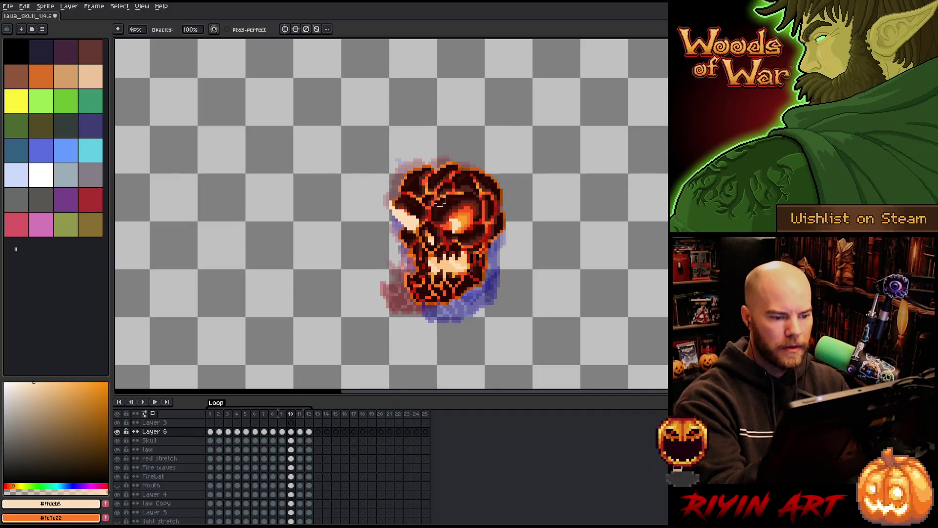
drag(416, 222, 394, 198)
key(b)
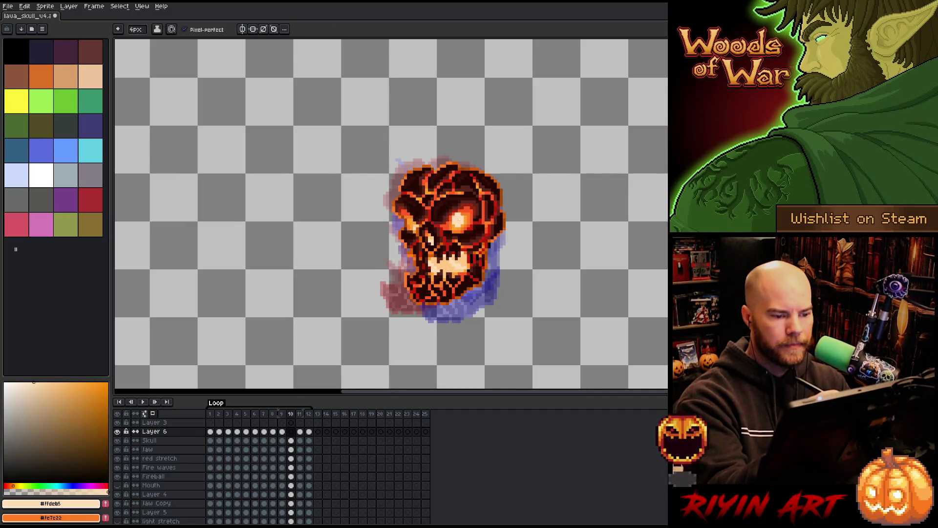
drag(460, 215, 466, 155)
key(ctrl+z)
drag(462, 215, 449, 148)
key(e)
drag(445, 193, 440, 182)
key(b)
mouse_move(417, 217)
mouse_down()
mouse_move(399, 179)
mouse_move(410, 150)
mouse_move(393, 176)
mouse_move(416, 215)
mouse_up()
key(e)
key(b)
key(e)
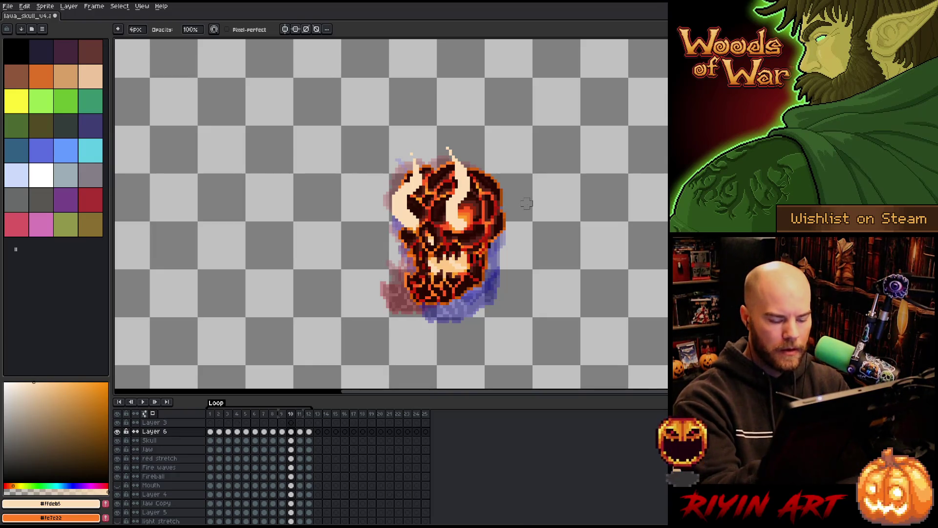
- On frame 11, extend the left wisp toward its tip, then play the loop to review
key(Right)
key(Right)
key(Right)
key(Right)
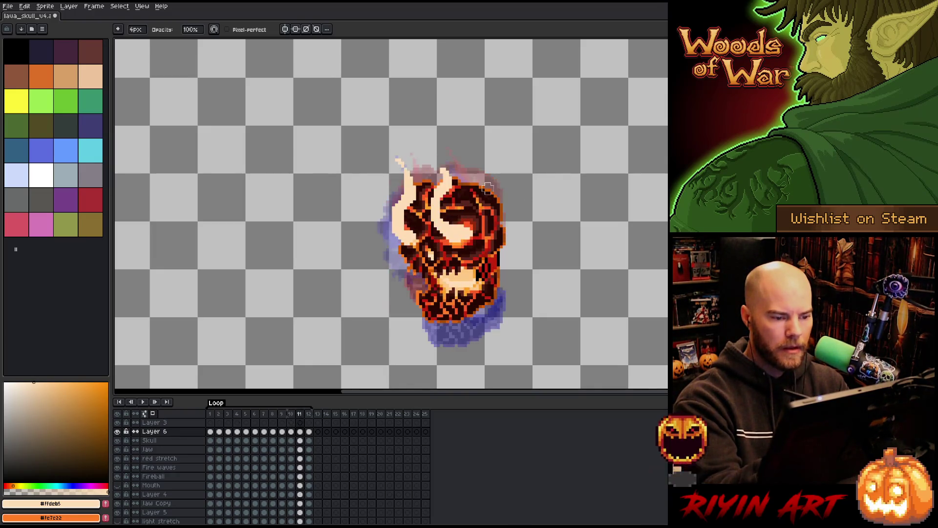
key(Right)
key(Right)
key(Right)
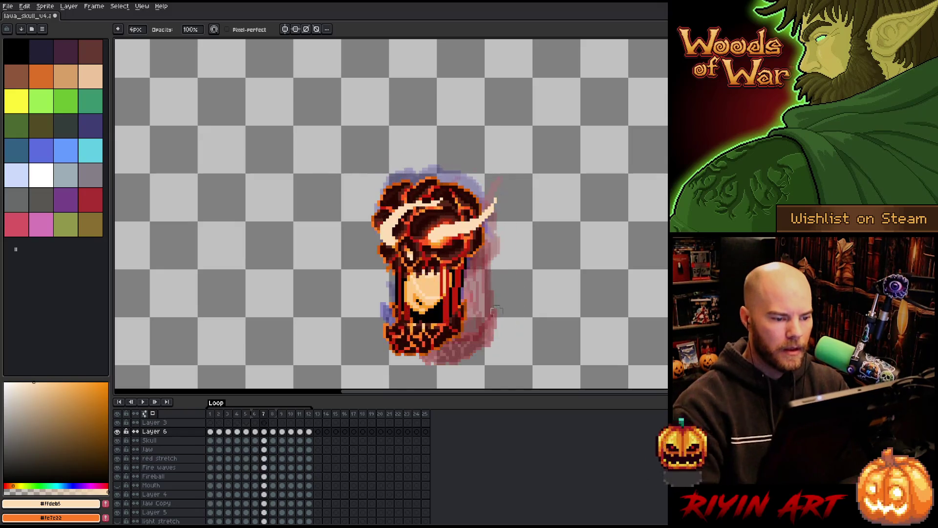
key(Left)
key(Left)
key(Left)
key(Left)
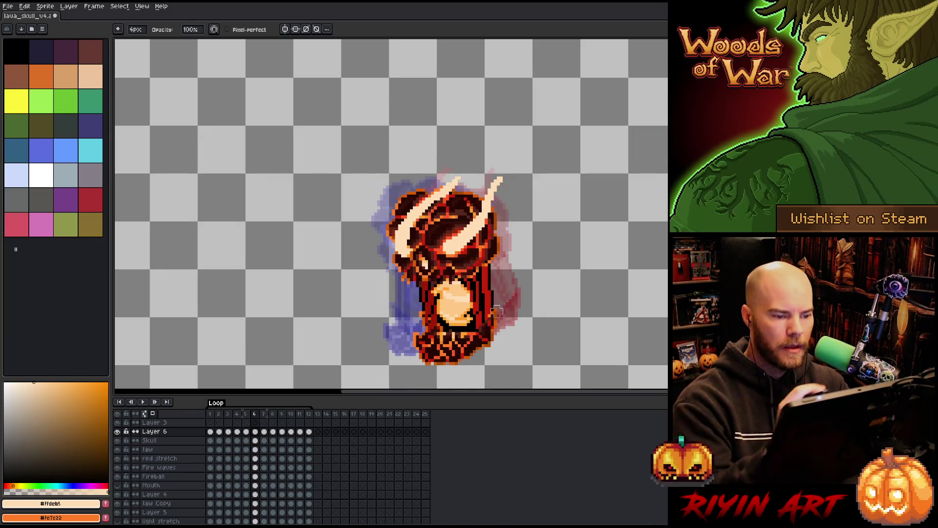
drag(422, 226, 457, 182)
drag(432, 215, 452, 194)
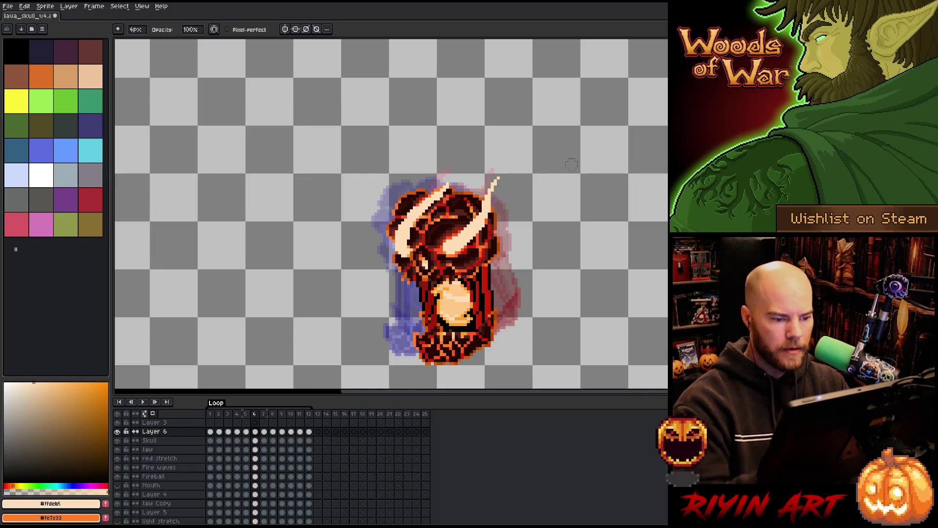
key(Return)
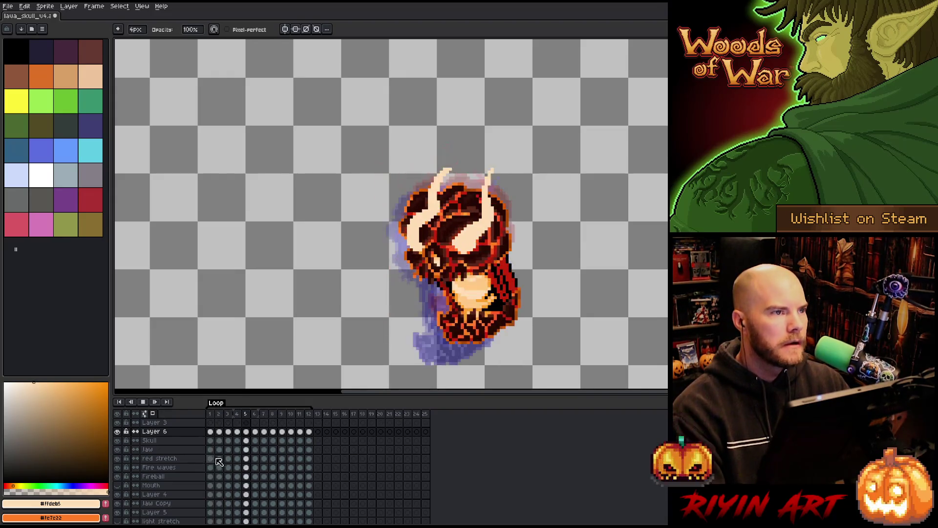
key(Return)
double_click(161, 433)
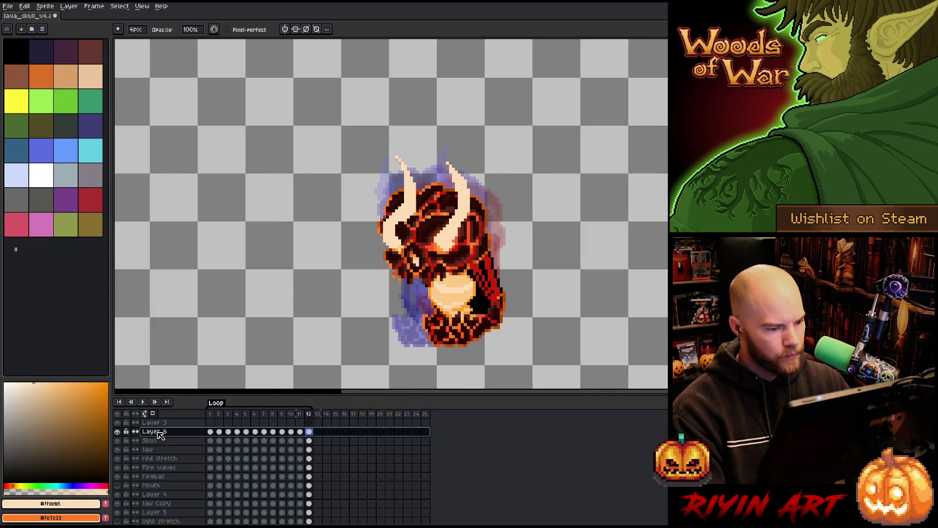
- Lower Layer 6's opacity in Layer Properties so the wisps are partly transparent
click(200, 384)
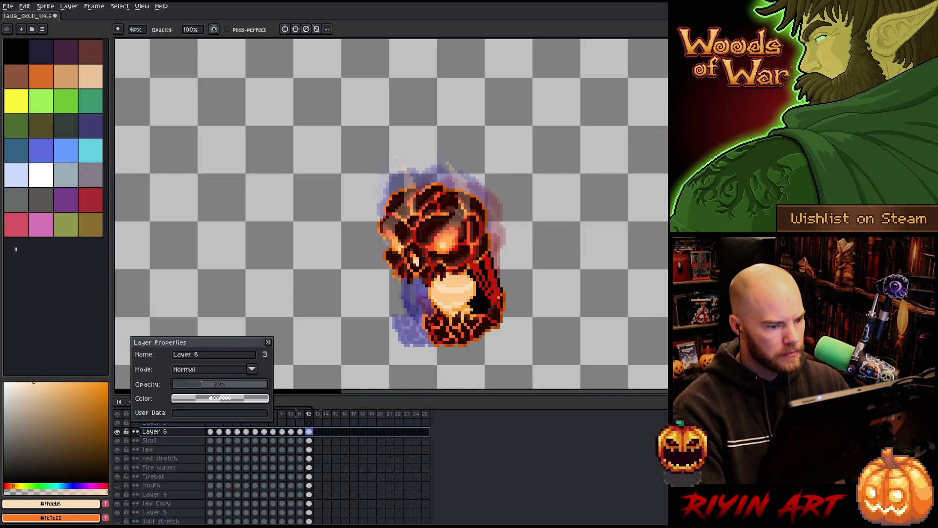
click(229, 385)
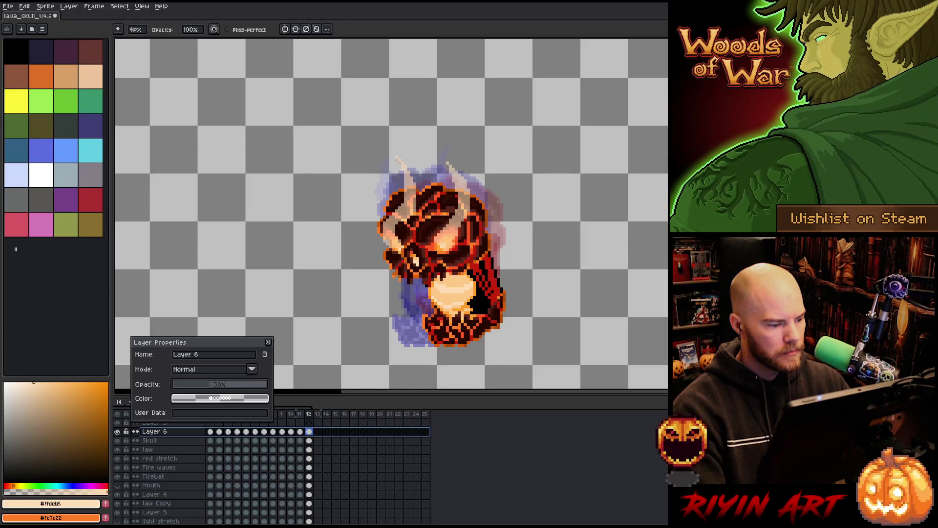
click(211, 384)
click(268, 342)
- Show the Background layer again and play the animation in the full volcano scene
scroll(185, 499, down, 3)
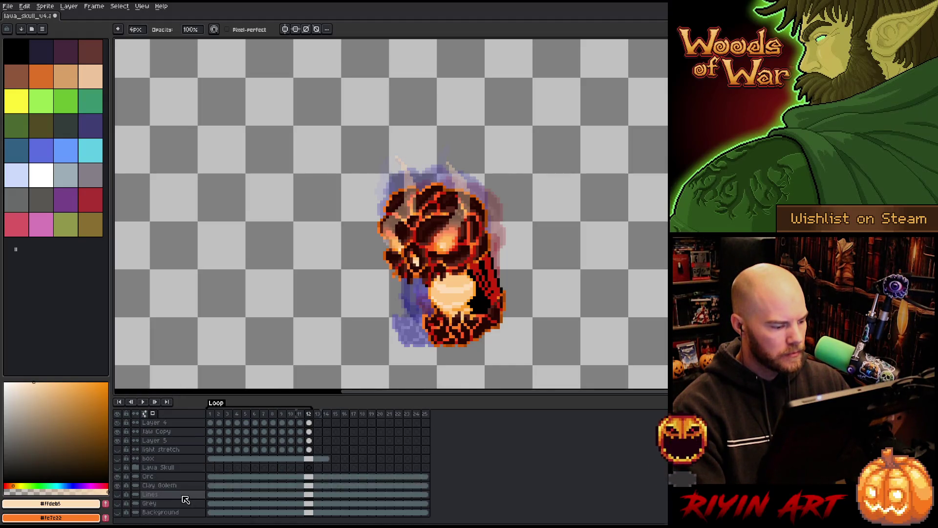
click(117, 512)
scroll(161, 469, up, 3)
key(Return)
scroll(234, 297, down, 2)
scroll(233, 297, down, 1)
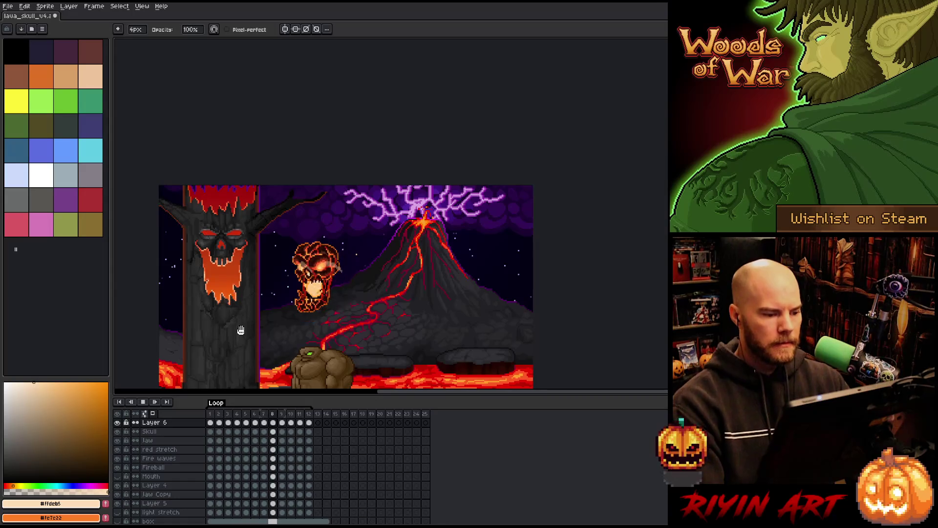
scroll(249, 325, up, 1)
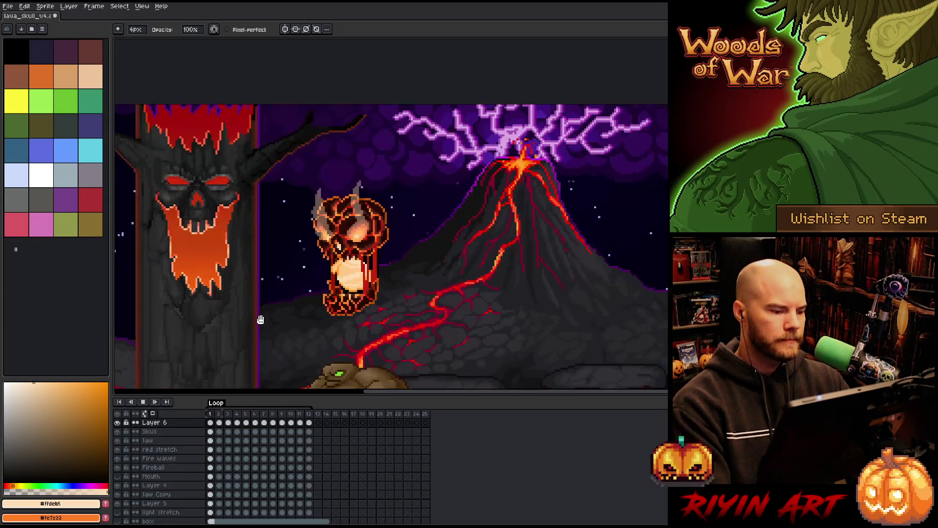
scroll(293, 313, up, 3)
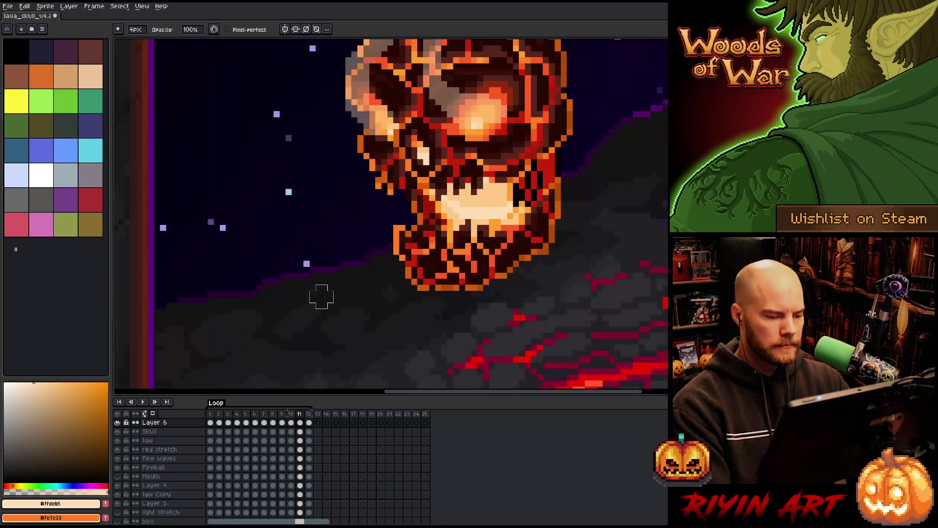
- Sketch grey horn strokes over the skull's upper right on Layer 6, undoing the stray ones
scroll(337, 274, down, 2)
scroll(342, 303, up, 1)
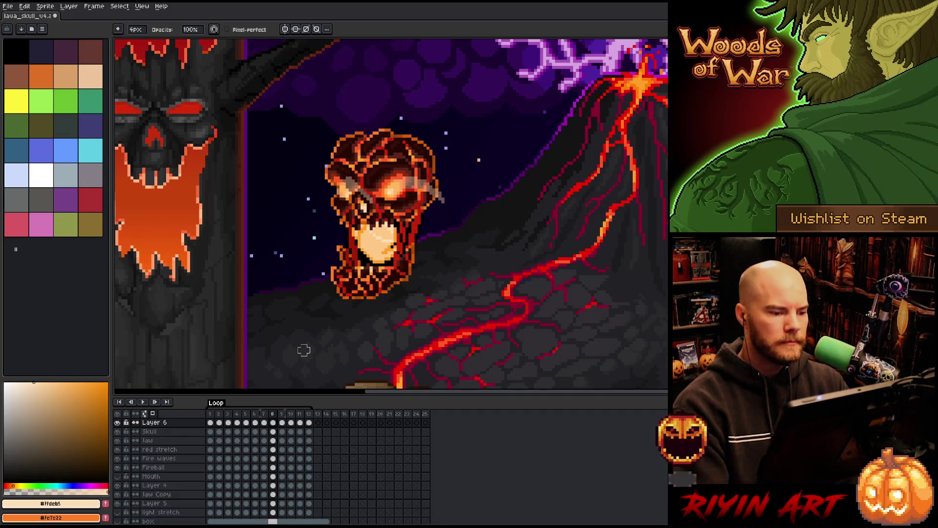
drag(386, 186, 416, 147)
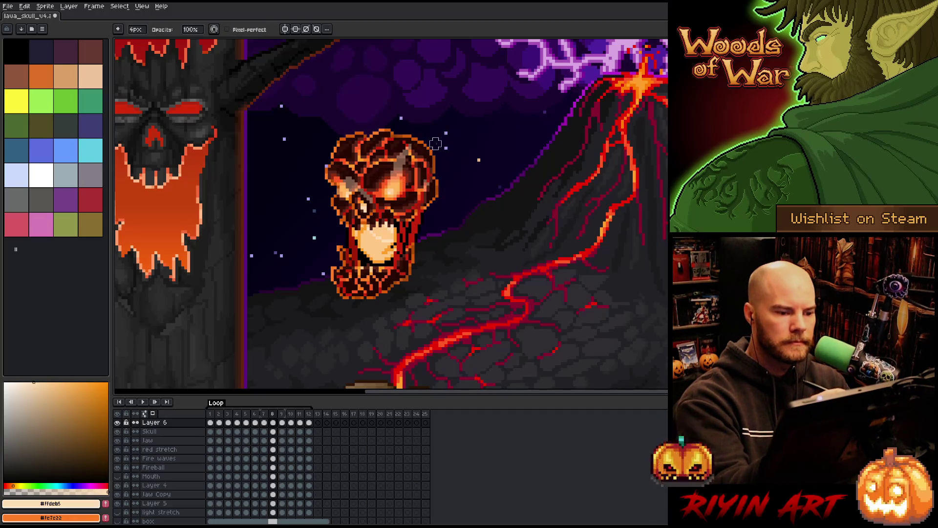
drag(410, 154, 410, 123)
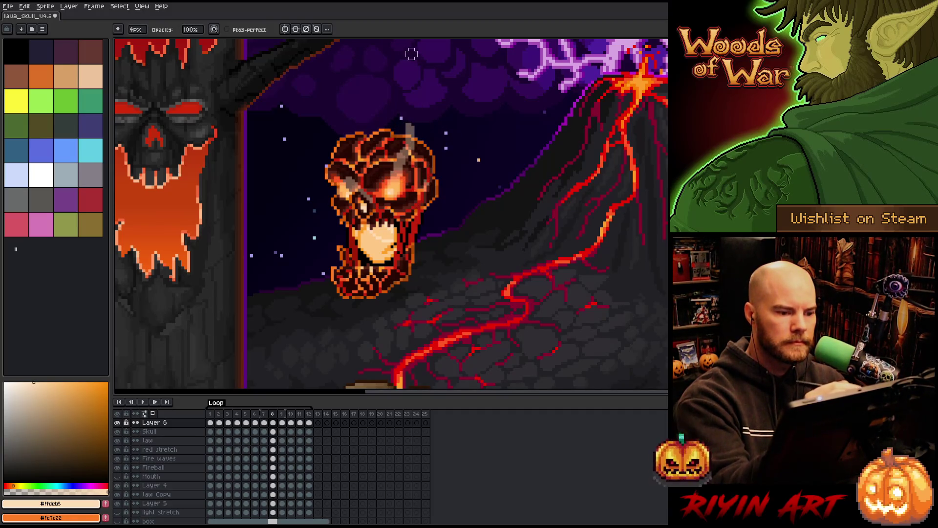
key(ctrl+z)
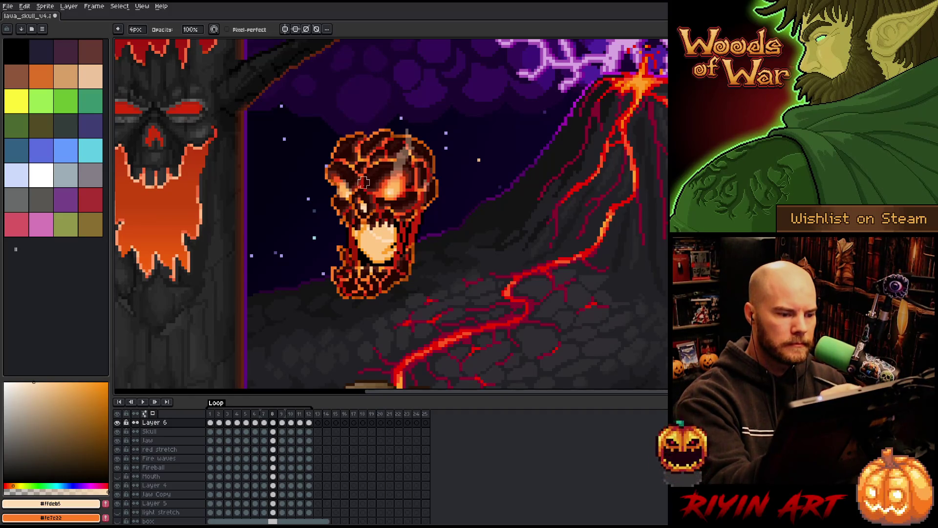
drag(354, 188, 337, 129)
key(ctrl+z)
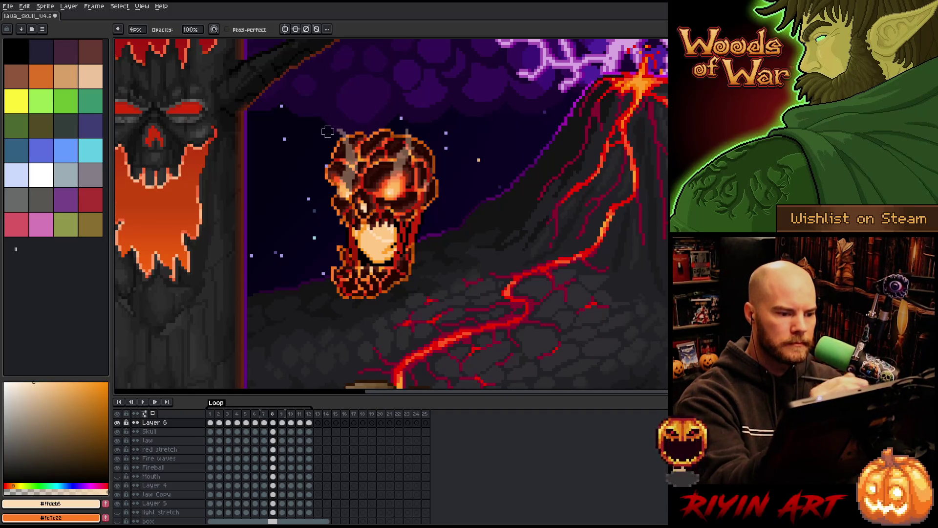
- On frame 9, paint a grey streak on the head and a grey right horn above it
key(Right)
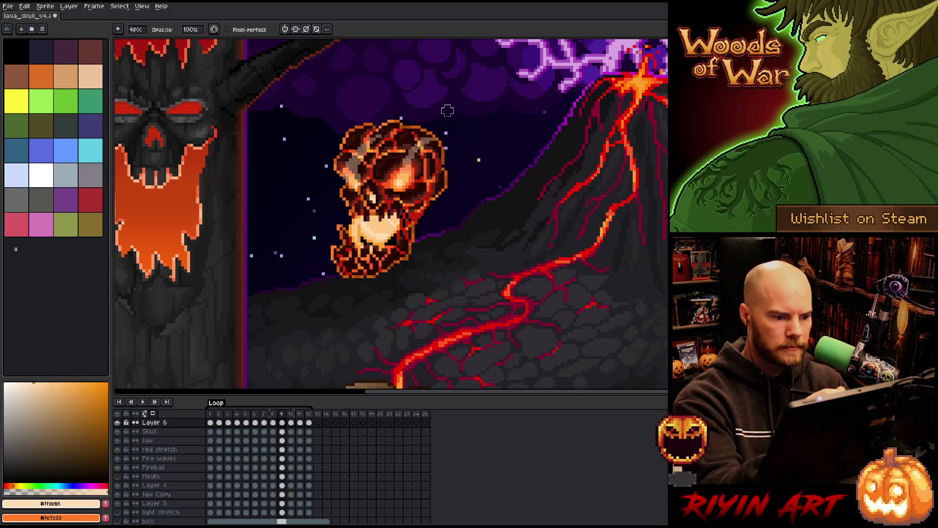
key(Right)
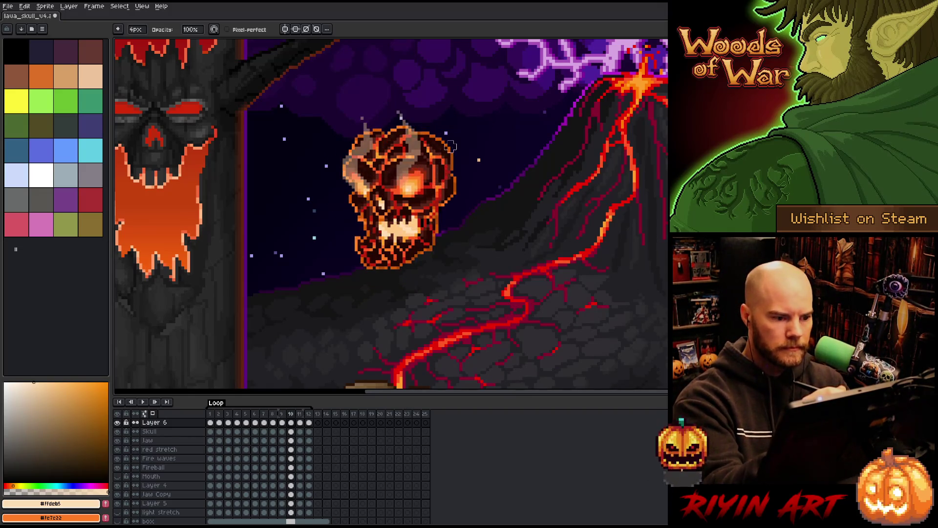
key(Left)
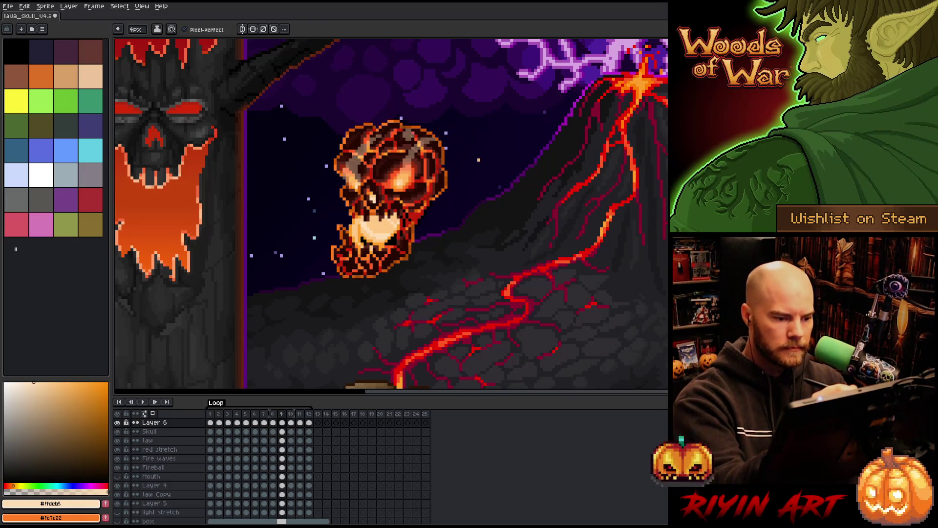
drag(400, 145, 400, 169)
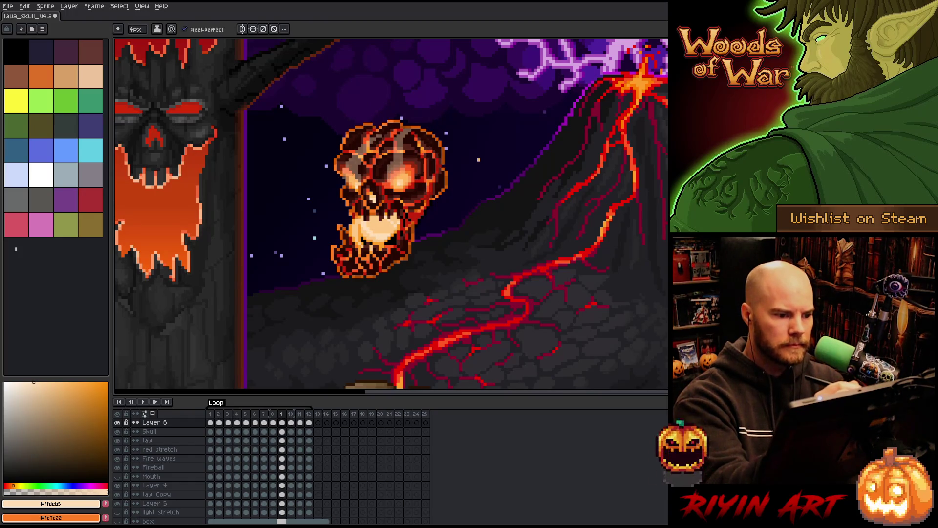
key(e)
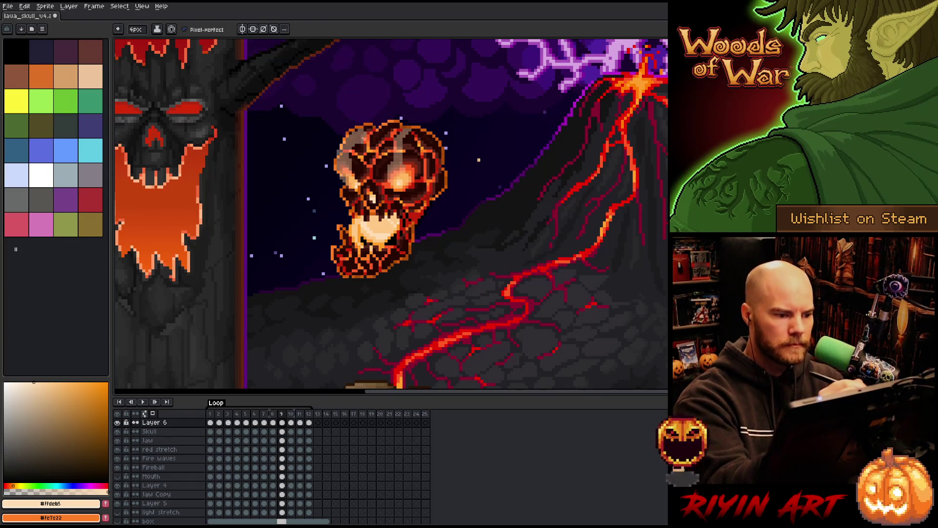
key(b)
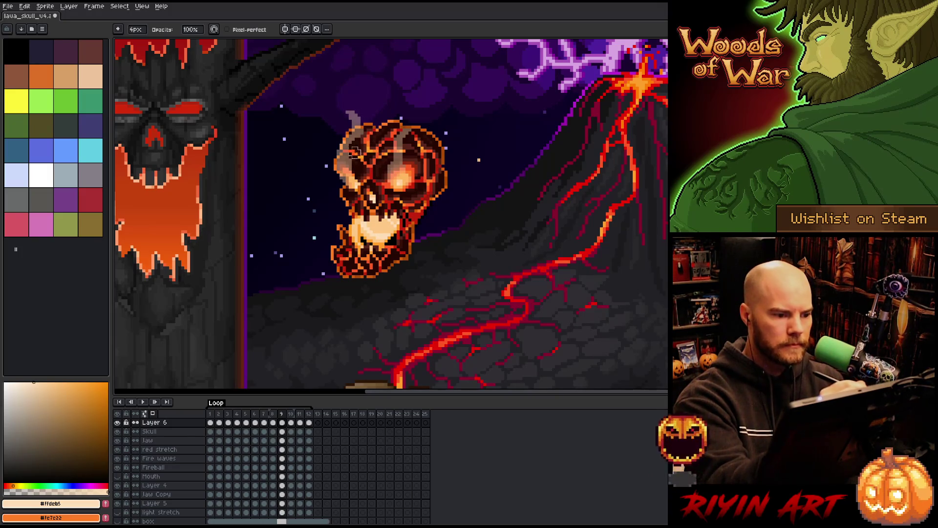
key(e)
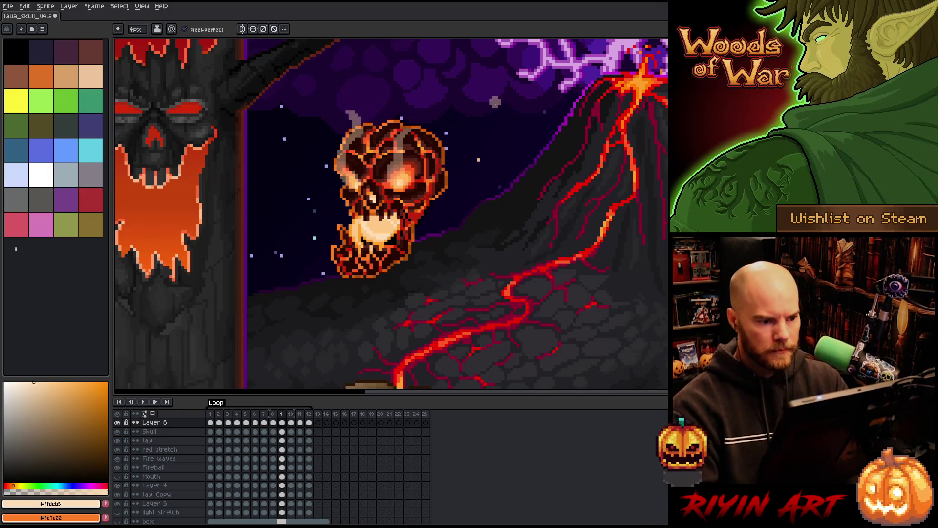
drag(410, 109, 409, 127)
key(b)
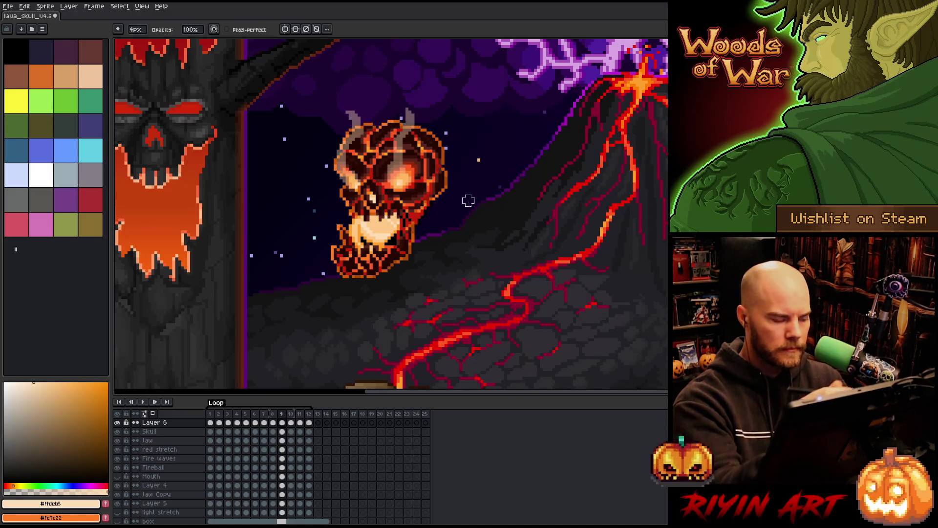
- Play the animation, stop on frame 7, and select Layer 6's cels across frames 1–12
key(Return)
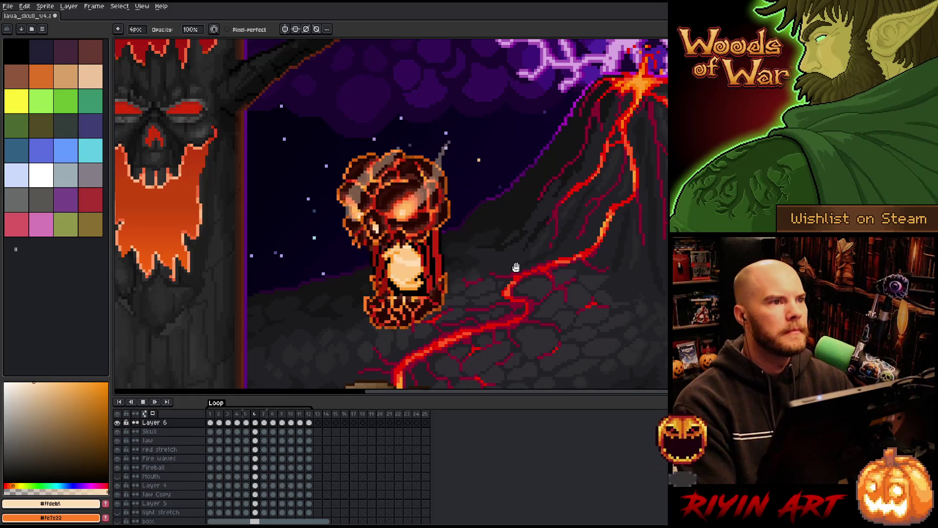
click(263, 414)
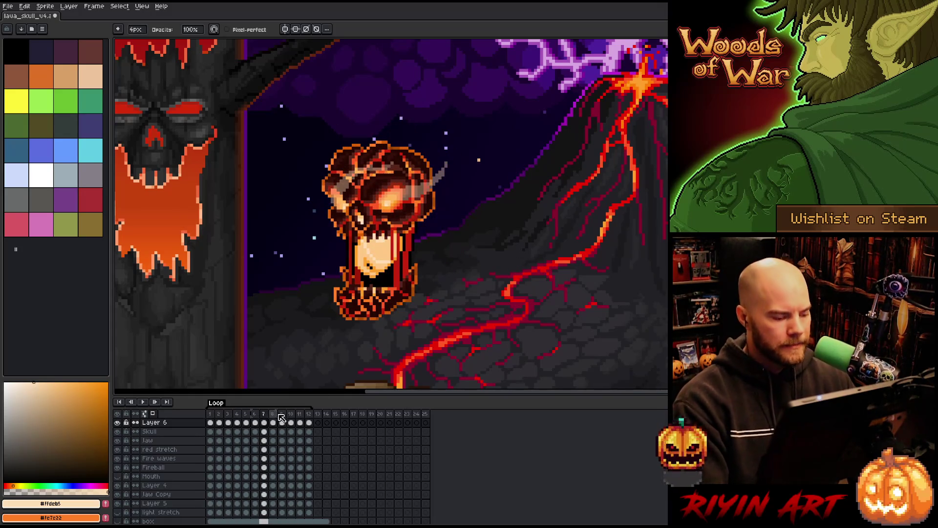
drag(310, 423, 210, 422)
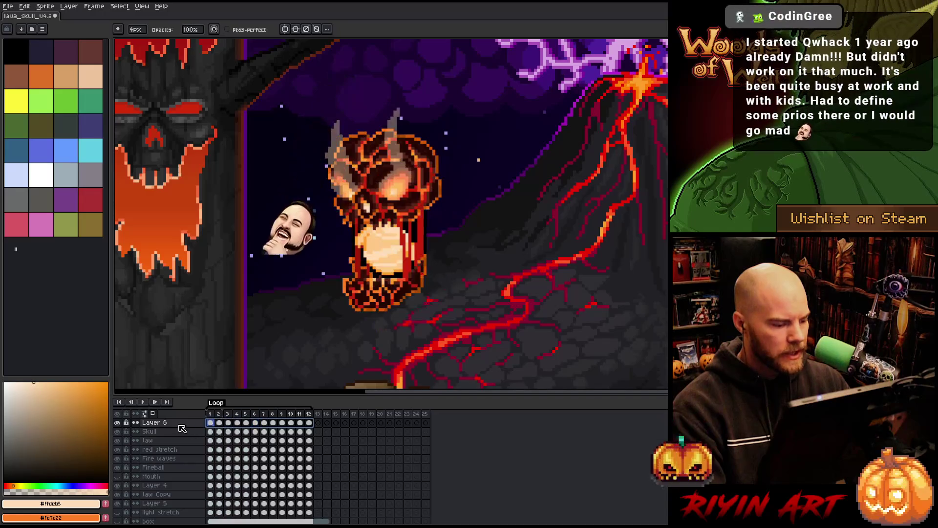
- Move Layer 6 below Layer 5 and select its frame-1 cel
click(168, 423)
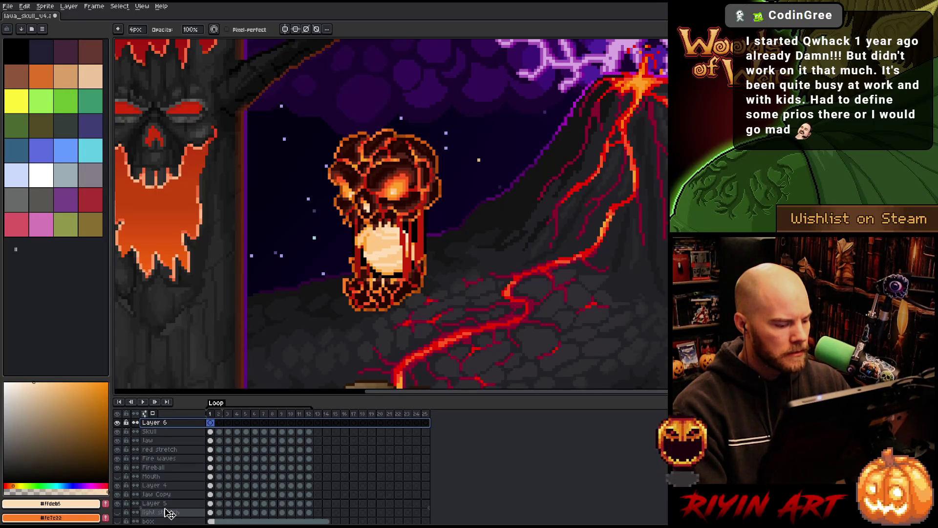
drag(168, 514, 168, 511)
click(211, 504)
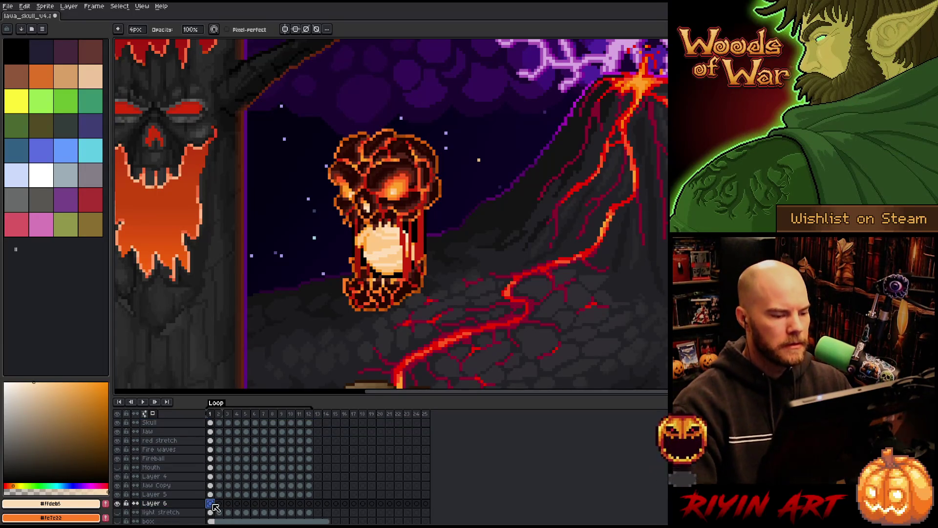
key(e)
scroll(391, 220, up, 1)
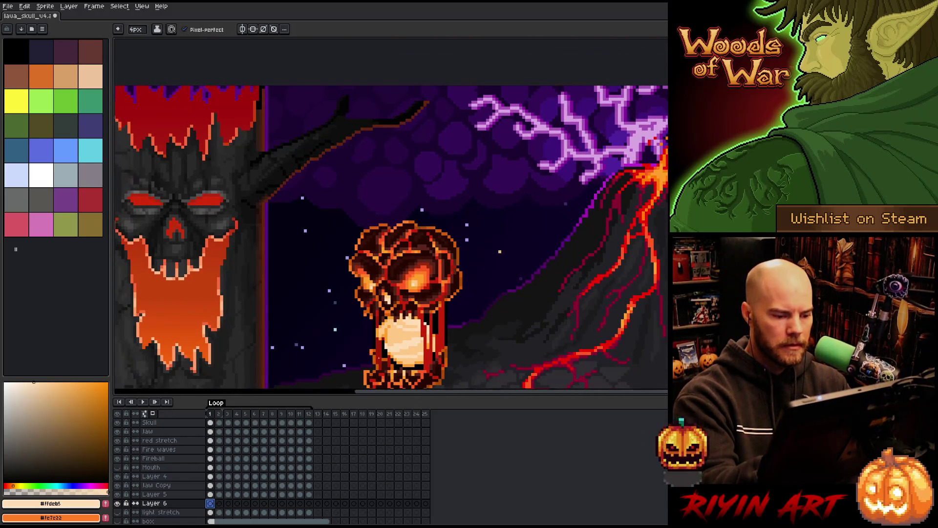
- Paint a grey crescent and forked flame shape around the skull's left side and top
drag(371, 352, 368, 313)
drag(350, 273, 358, 186)
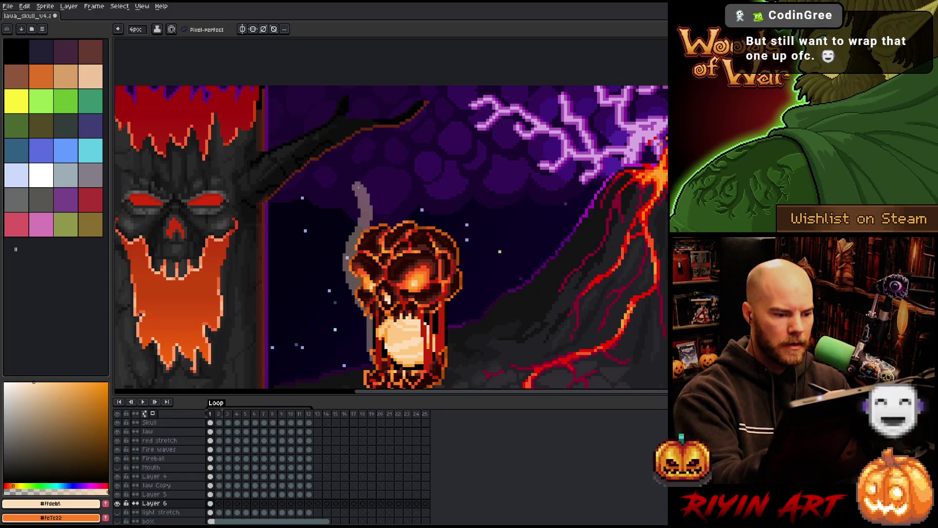
drag(356, 217, 357, 191)
mouse_move(379, 149)
mouse_down()
mouse_move(374, 225)
mouse_move(418, 222)
mouse_up()
mouse_move(393, 182)
mouse_down()
mouse_move(386, 223)
mouse_move(420, 167)
mouse_move(430, 225)
mouse_move(462, 262)
mouse_move(452, 303)
mouse_up()
mouse_move(454, 218)
mouse_down()
mouse_move(443, 181)
mouse_move(465, 234)
mouse_up()
key(space)
drag(468, 273, 473, 188)
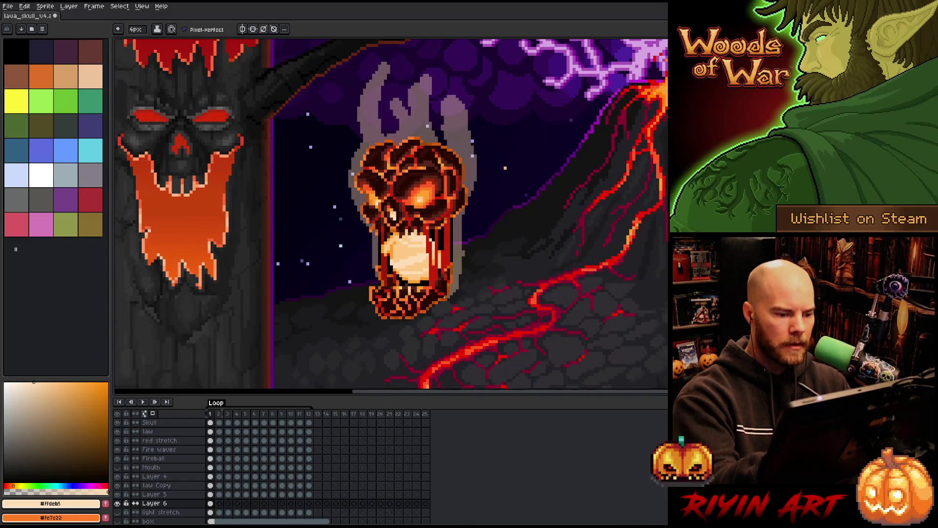
- Add grey glow along the jaw and the flame's left edge
drag(371, 273, 367, 308)
key(ctrl+z)
mouse_move(374, 273)
mouse_down()
mouse_move(377, 317)
mouse_move(452, 296)
mouse_up()
drag(391, 196, 396, 262)
drag(363, 215, 362, 188)
mouse_move(357, 237)
mouse_down()
mouse_move(356, 175)
mouse_move(389, 181)
mouse_move(389, 131)
mouse_up()
- Erase notches in the grey flame to separate its three prongs
key(e)
drag(397, 185, 399, 164)
drag(436, 189, 436, 147)
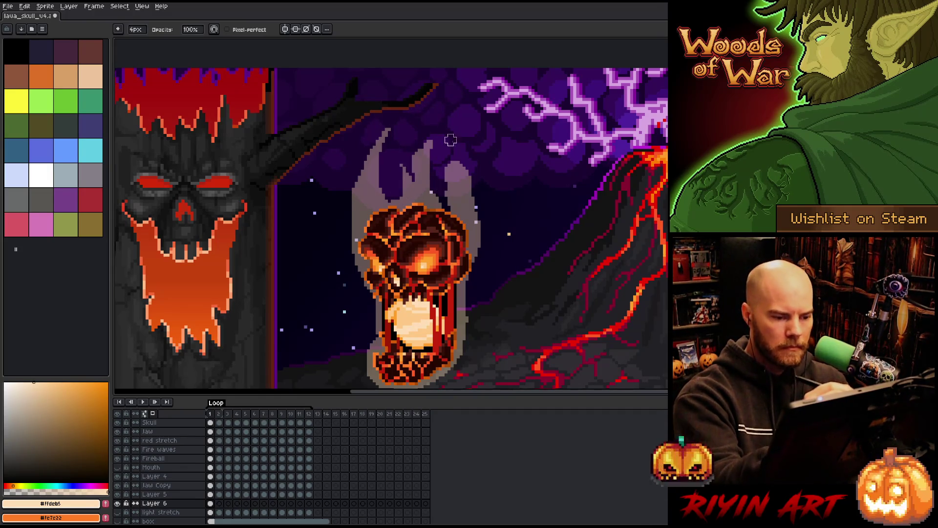
drag(450, 204, 451, 165)
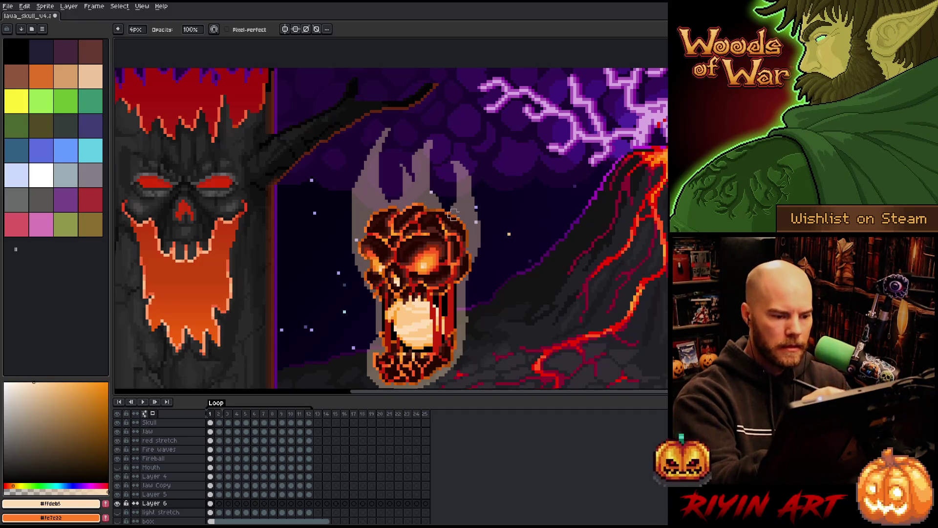
key(e)
scroll(469, 181, down, 3)
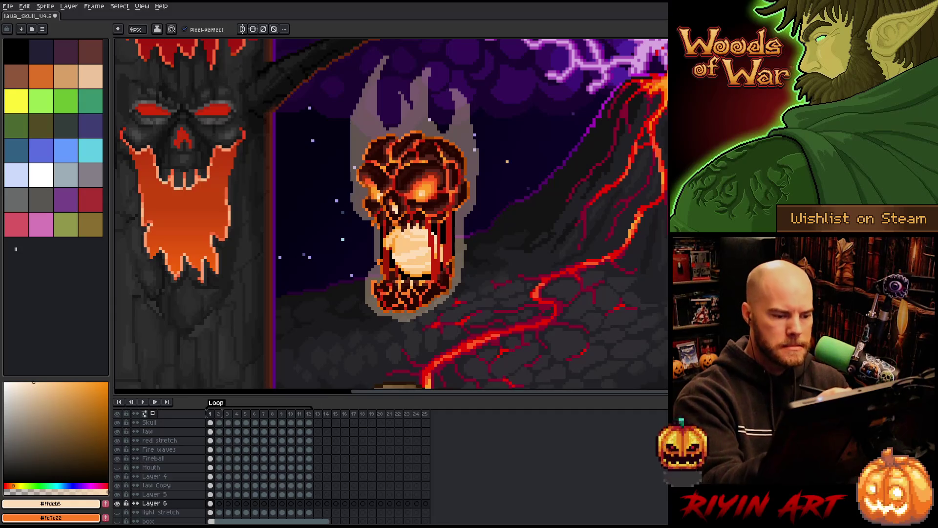
drag(476, 135, 444, 174)
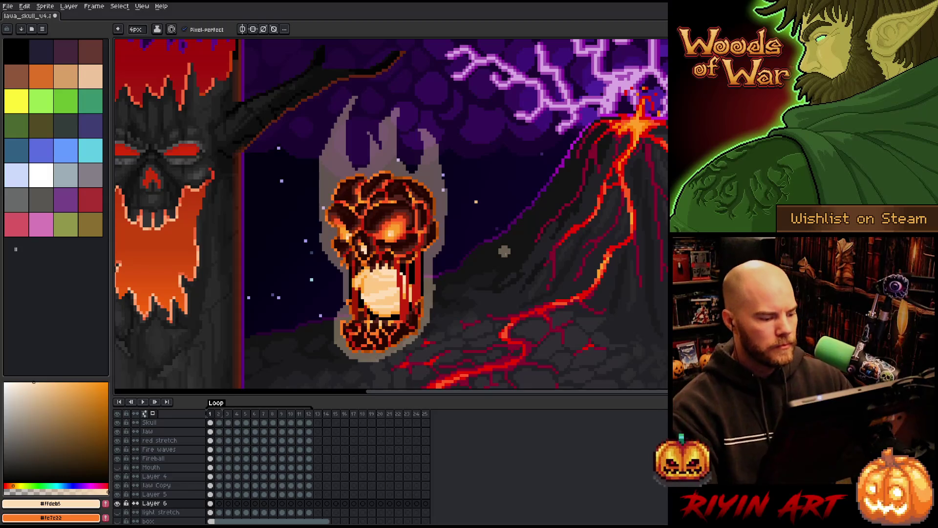
- Raise Layer 6's opacity to 100% in Layer Properties and hide the Background layer
double_click(161, 503)
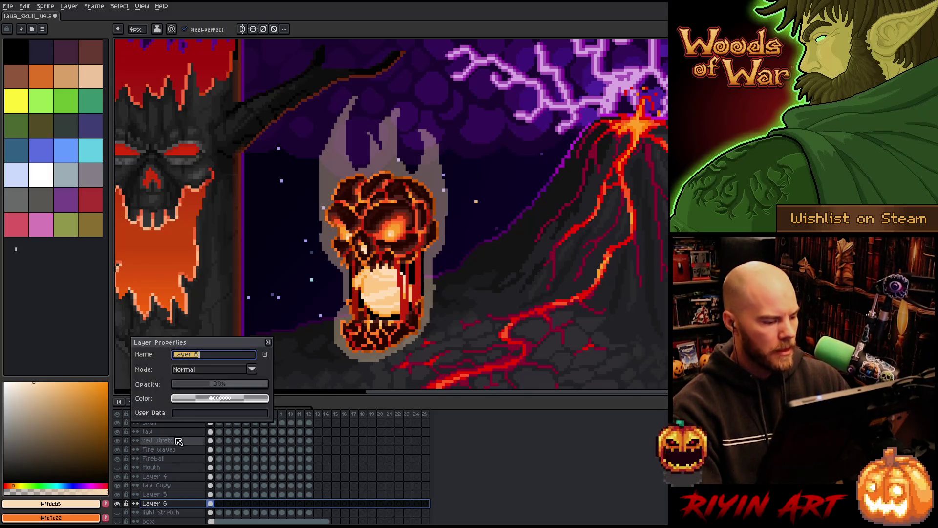
drag(193, 385, 469, 361)
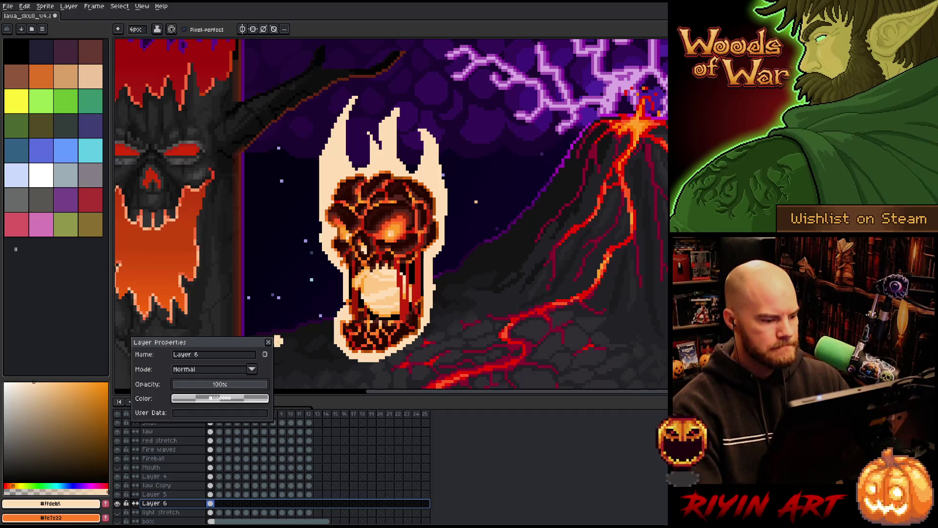
click(268, 343)
scroll(210, 454, down, 3)
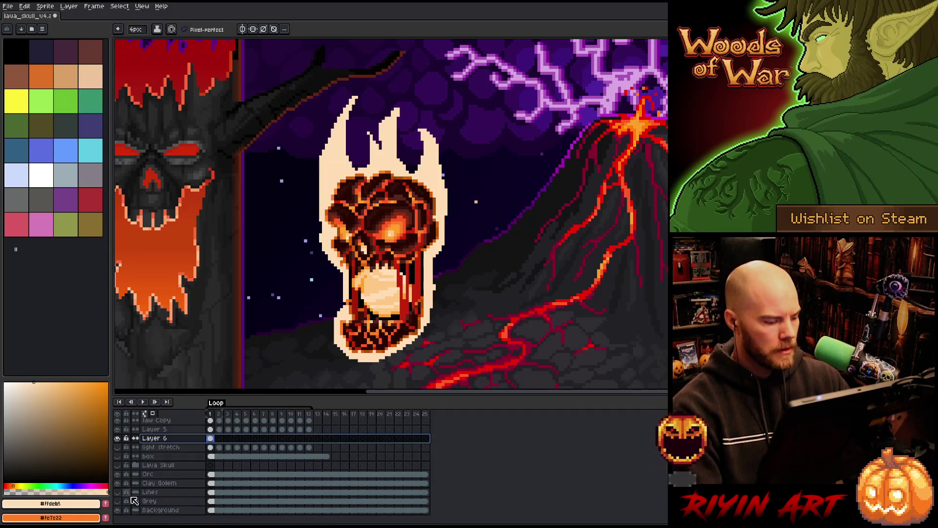
click(117, 510)
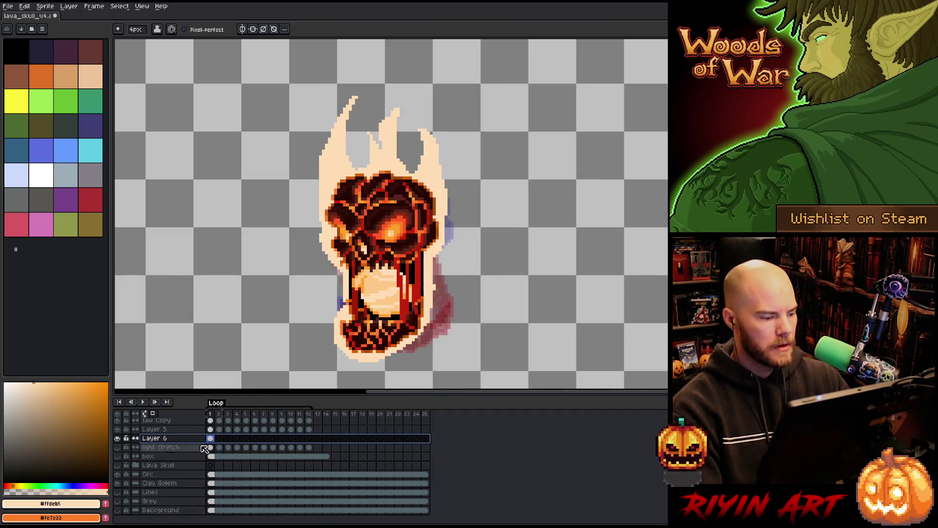
- On frame 2, paint peach flame strokes down the skull's left edge and along the jaw
click(219, 438)
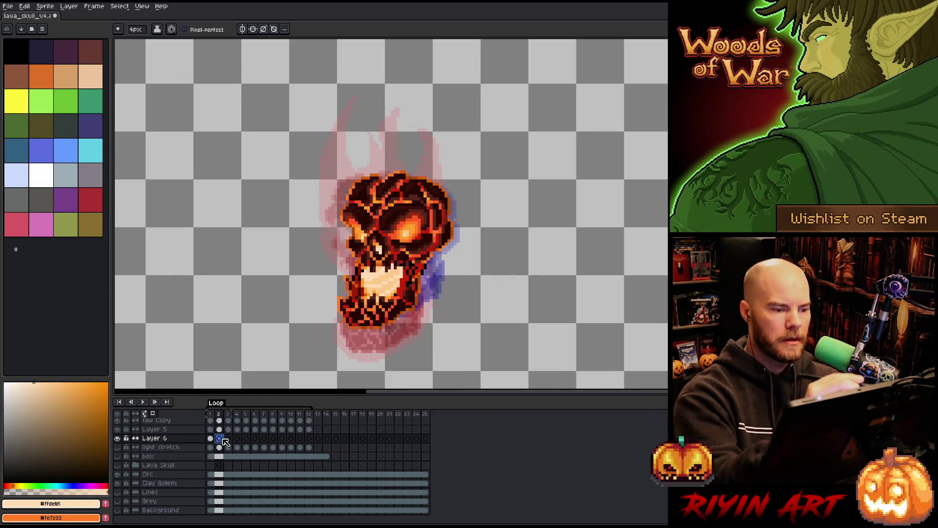
mouse_move(349, 112)
mouse_down()
mouse_move(343, 97)
mouse_move(342, 157)
mouse_up()
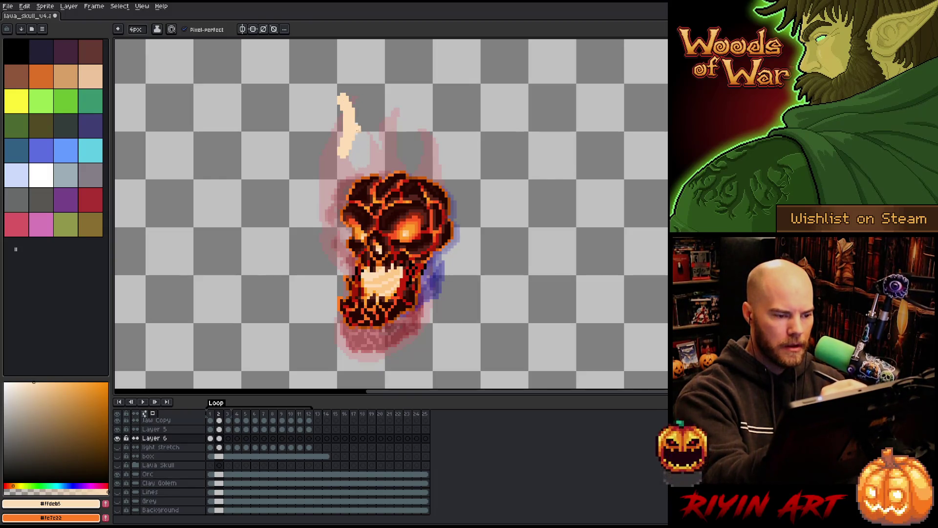
key(ctrl+z)
key(ctrl+z)
drag(336, 116, 346, 234)
mouse_move(328, 197)
mouse_down()
mouse_move(324, 220)
mouse_move(342, 247)
mouse_move(332, 316)
mouse_move(371, 337)
mouse_up()
mouse_move(317, 282)
mouse_down()
mouse_move(325, 258)
mouse_move(337, 281)
mouse_up()
mouse_move(368, 333)
mouse_down()
mouse_move(424, 293)
mouse_move(420, 299)
mouse_up()
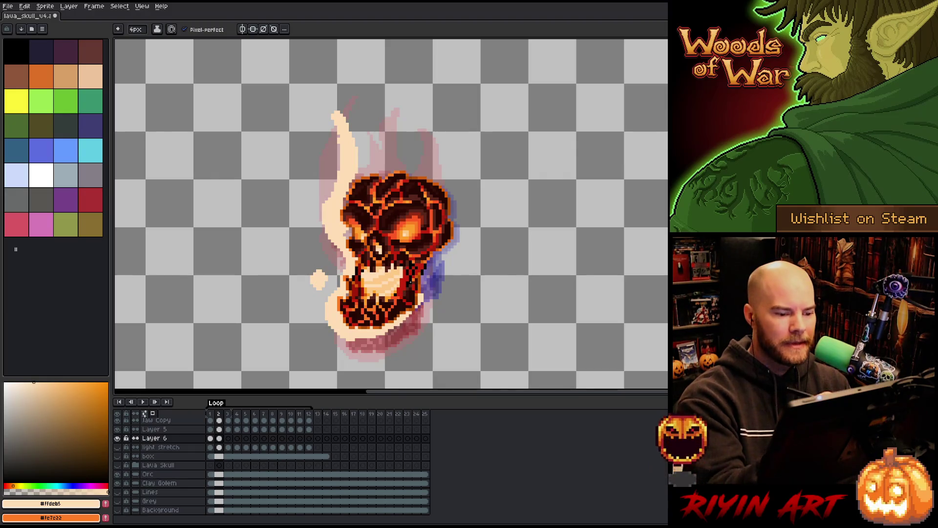
- Paint a light outline up the skull's right edge and trim the upper-right flame tip
drag(427, 258, 426, 291)
drag(446, 242, 432, 268)
mouse_move(447, 235)
mouse_down()
mouse_move(443, 198)
mouse_move(411, 149)
mouse_move(417, 131)
mouse_move(409, 154)
mouse_move(421, 161)
mouse_up()
key(e)
key(ctrl+z)
mouse_move(421, 127)
mouse_down()
mouse_move(423, 163)
mouse_move(448, 187)
mouse_move(362, 103)
mouse_move(386, 179)
mouse_up()
key(b)
key(e)
key(b)
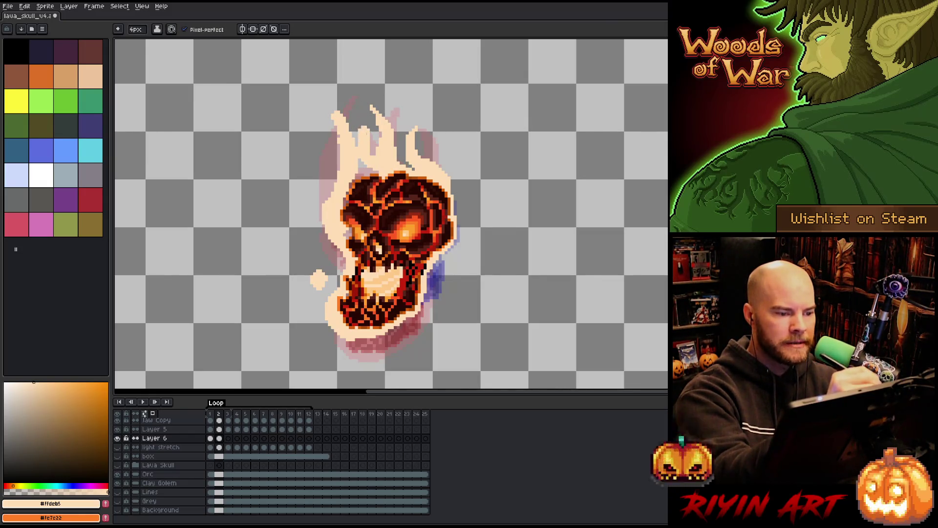
- Reshape the middle and upper-left flame tips and fill cream pixels along the flame's left edge
mouse_move(355, 117)
mouse_down()
mouse_move(367, 162)
mouse_move(364, 136)
mouse_move(374, 144)
mouse_move(359, 132)
mouse_move(376, 154)
mouse_move(377, 145)
mouse_move(346, 203)
mouse_up()
key(e)
key(b)
key(ctrl+z)
key(ctrl+z)
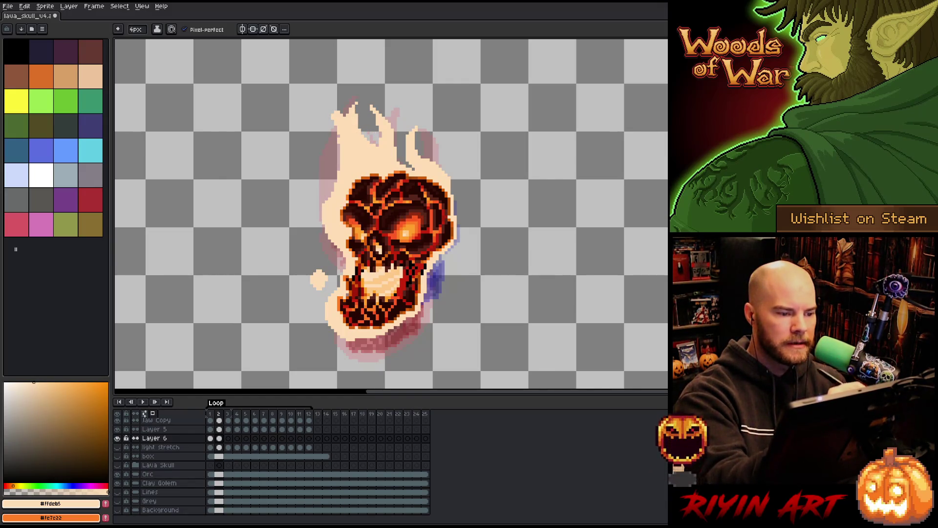
drag(338, 135, 323, 106)
key(e)
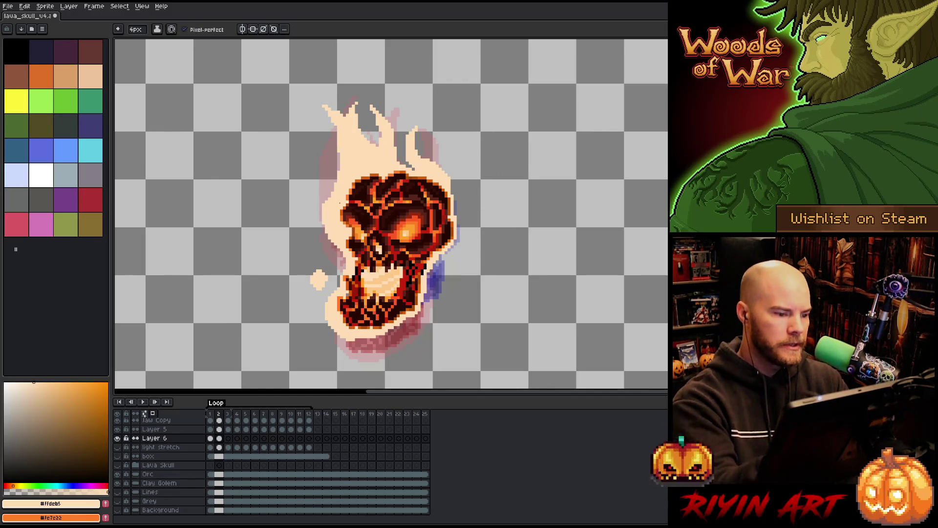
drag(317, 179, 320, 207)
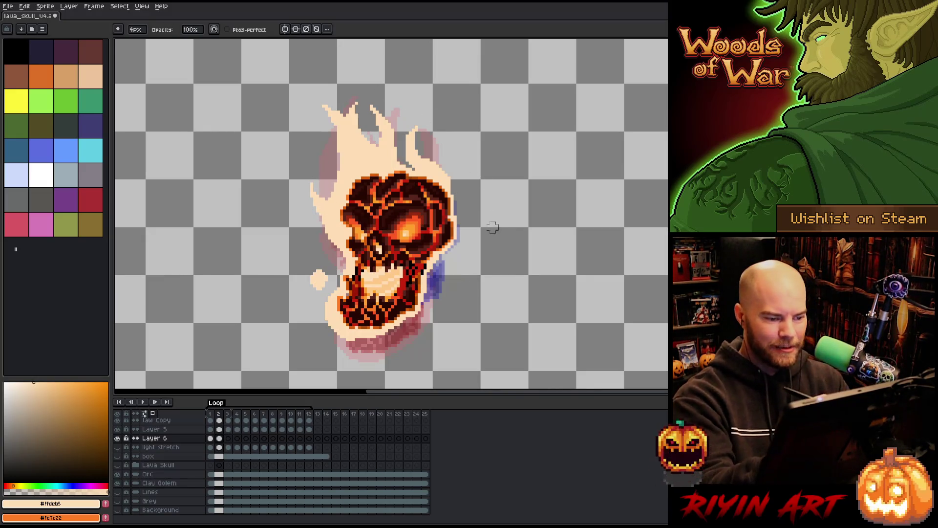
key(e)
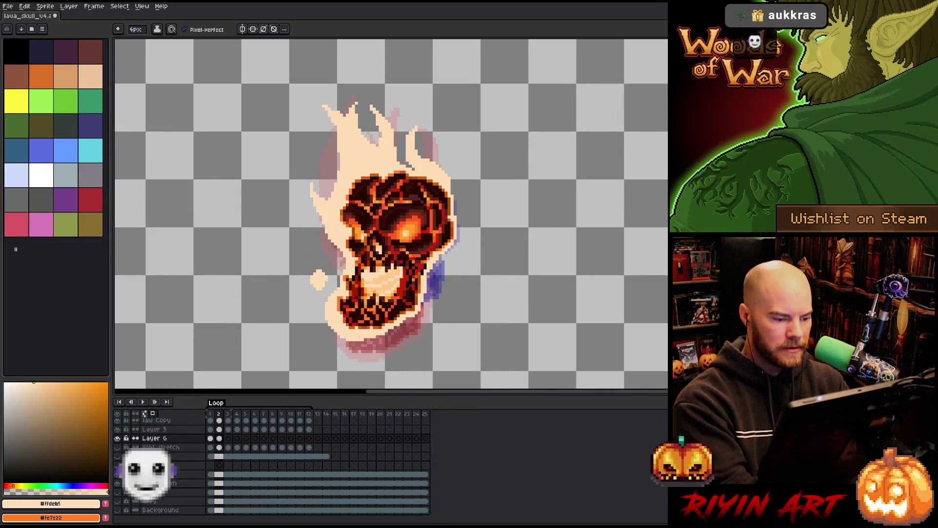
click(228, 438)
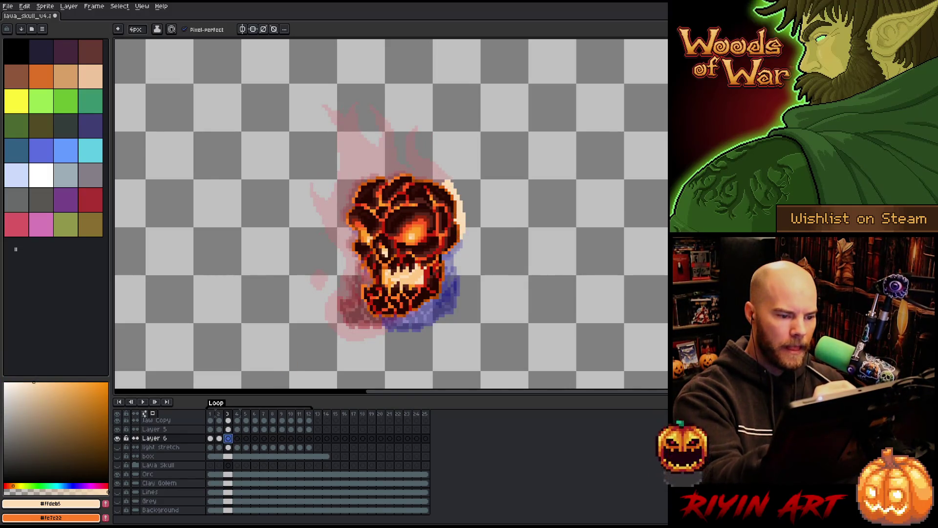
- On frame 3, draw pale flames rising up-left above the skull, undoing the trial strokes
key(Left)
key(Right)
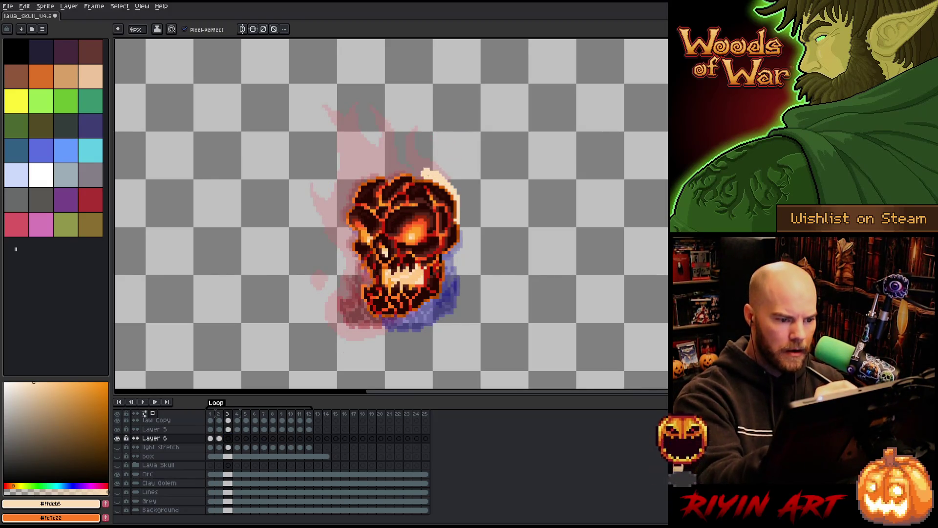
drag(425, 176, 413, 137)
key(ctrl+z)
drag(438, 181, 391, 126)
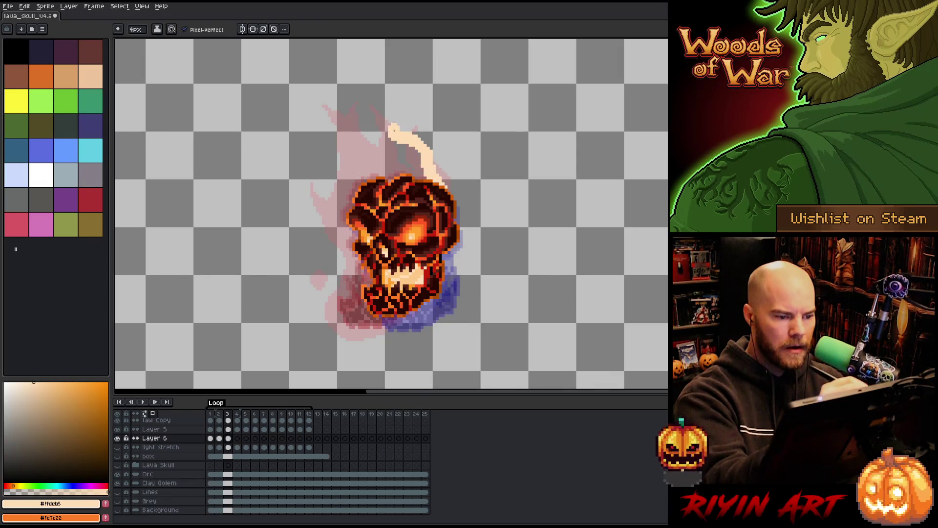
mouse_move(418, 155)
mouse_down()
mouse_move(413, 163)
mouse_move(415, 132)
mouse_move(381, 152)
mouse_move(374, 123)
mouse_up()
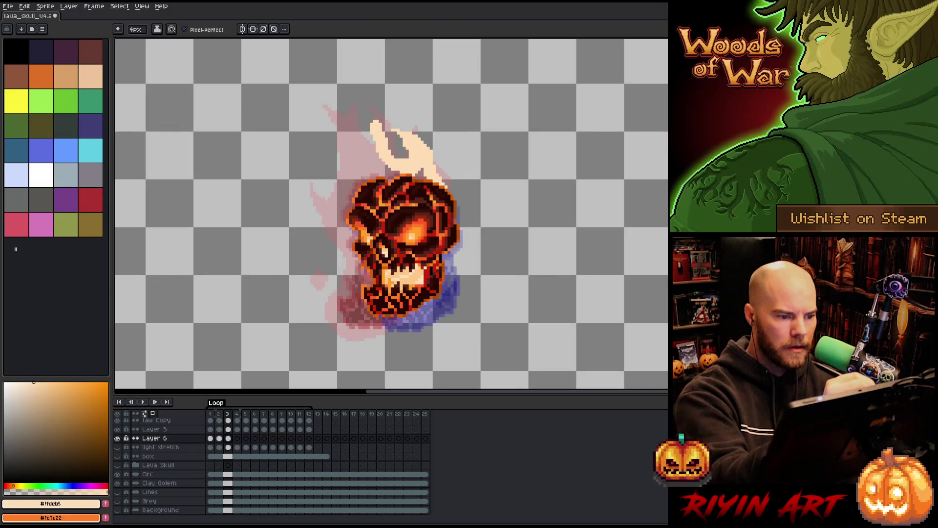
mouse_move(396, 174)
mouse_down()
mouse_move(334, 132)
mouse_move(323, 99)
mouse_up()
click(340, 108)
key(ctrl+z)
key(e)
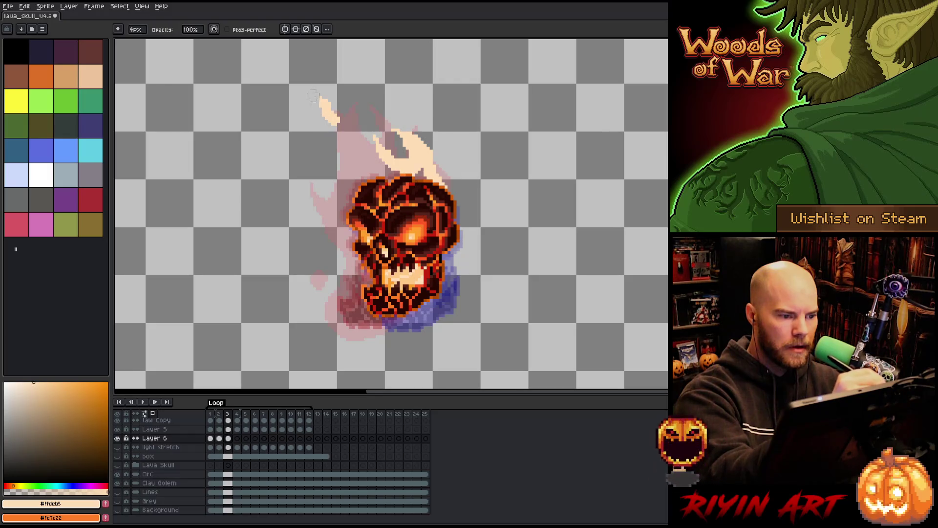
- Paint flame tongues left of the skull and fill flames up toward the top
drag(296, 240, 289, 258)
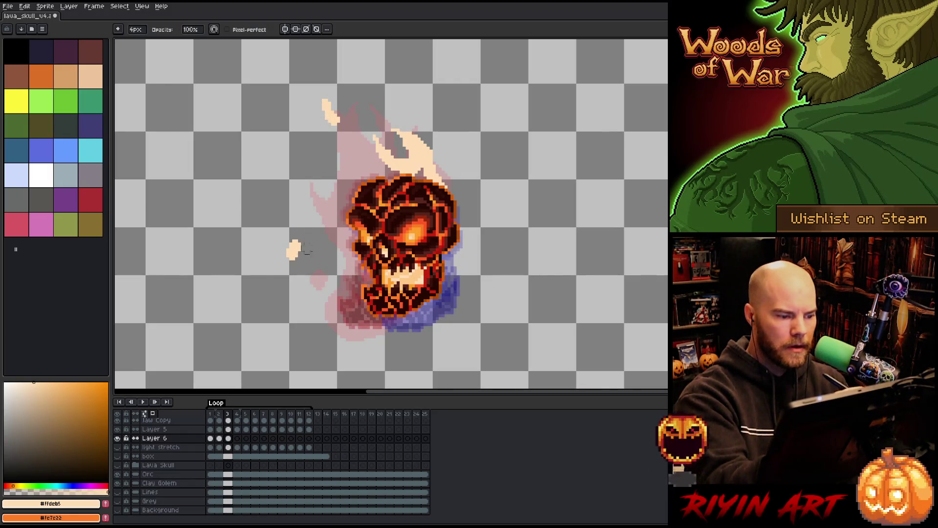
key(b)
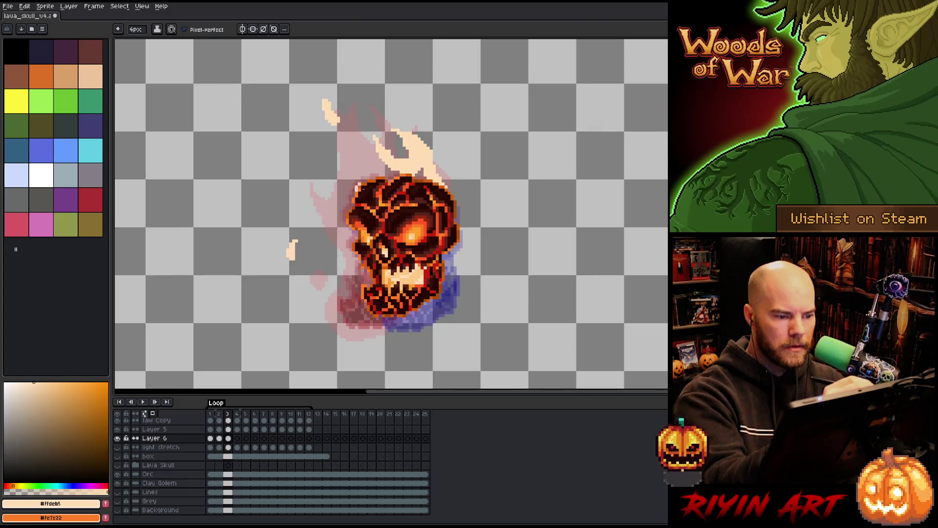
drag(337, 215, 313, 155)
key(e)
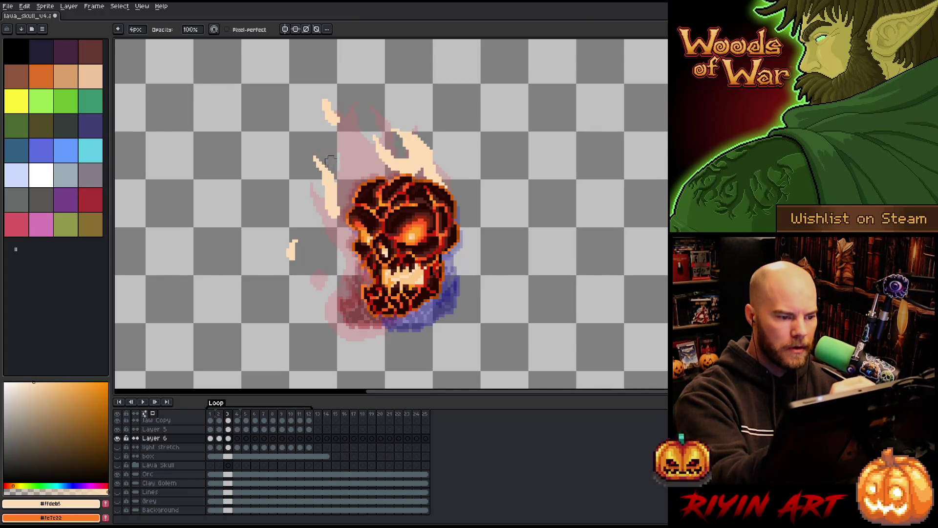
key(b)
mouse_move(343, 196)
mouse_down()
mouse_move(348, 127)
mouse_move(366, 161)
mouse_up()
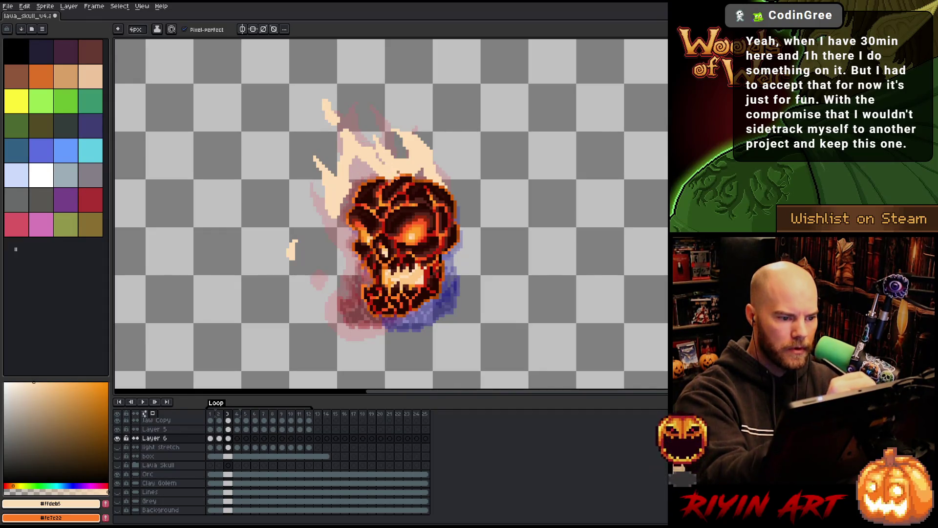
drag(350, 133, 364, 116)
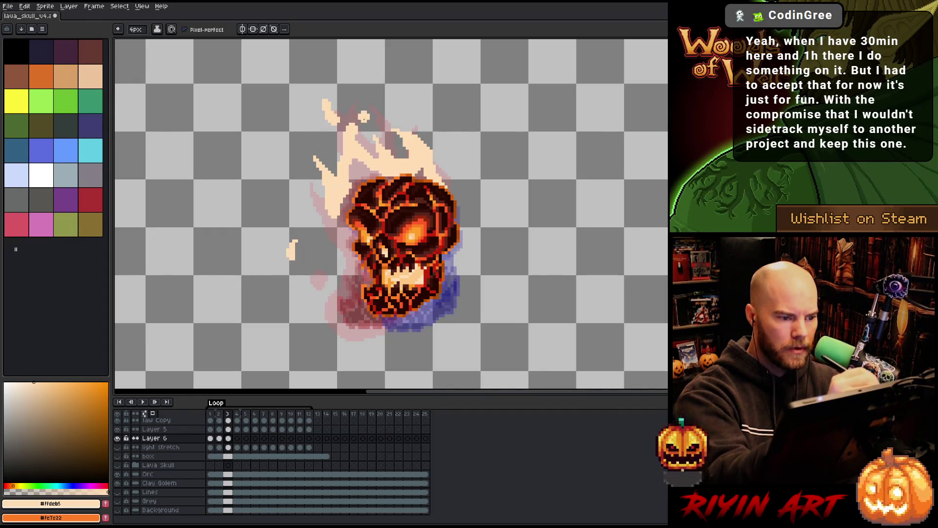
key(b)
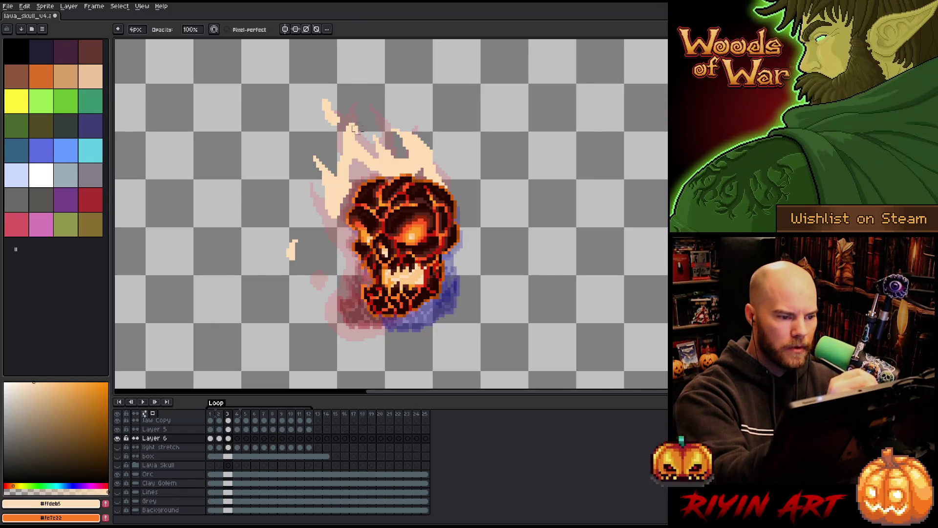
key(e)
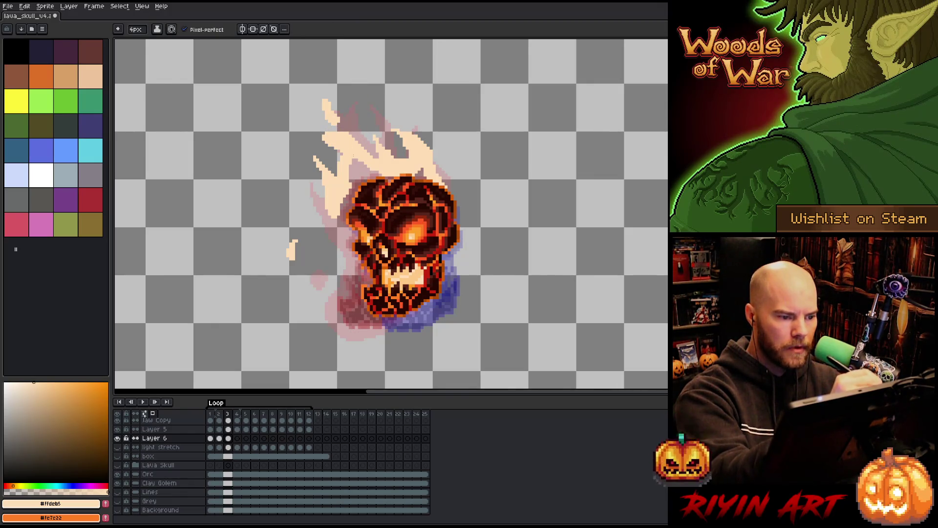
key(b)
drag(335, 136, 342, 175)
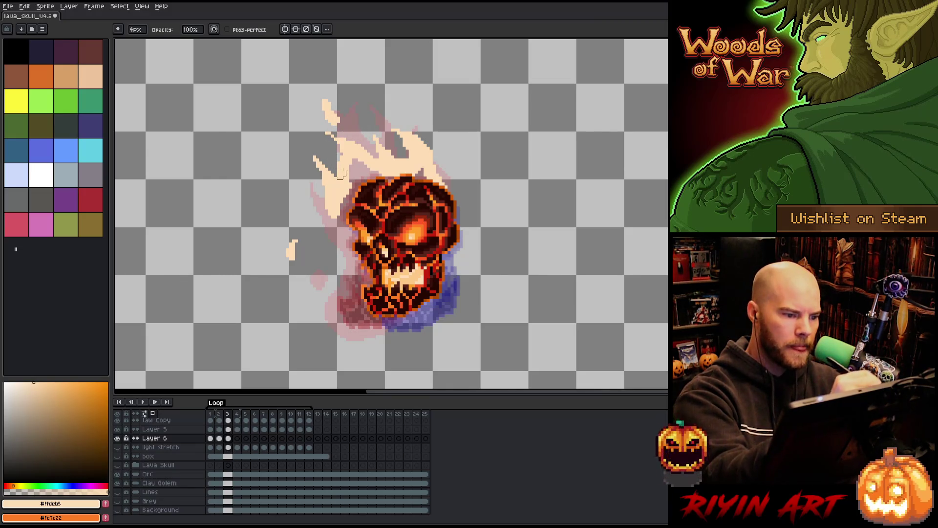
- Erase stray flame pixels above the skull and by the jaw, and add a cream right-side rim
key(e)
key(b)
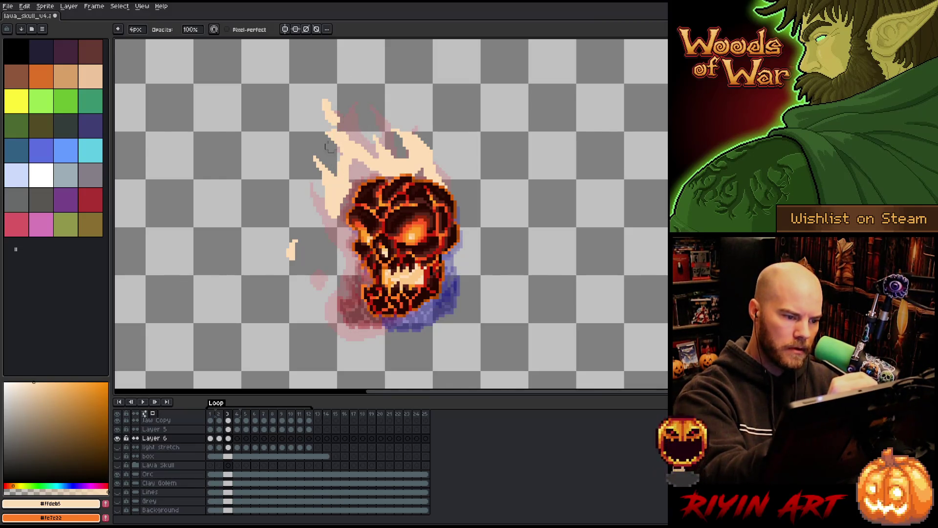
key(e)
key(b)
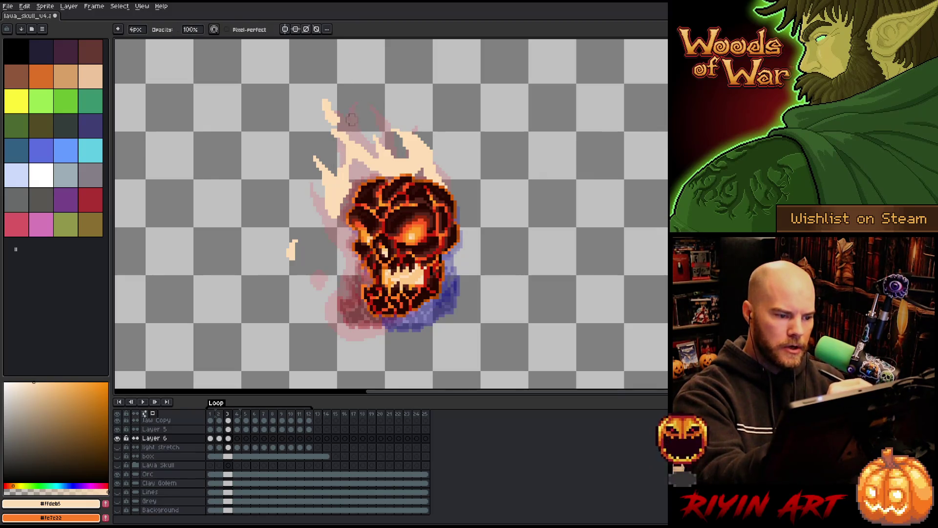
key(e)
drag(352, 164, 342, 142)
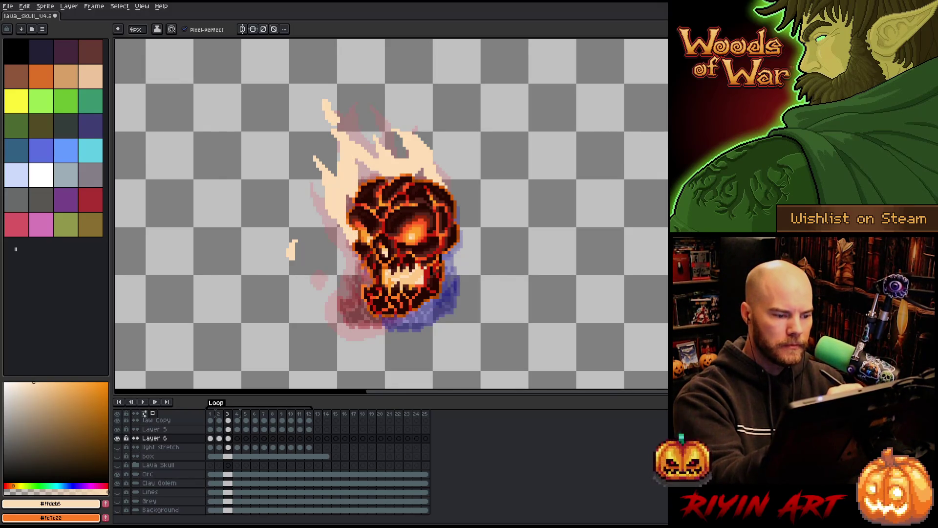
key(b)
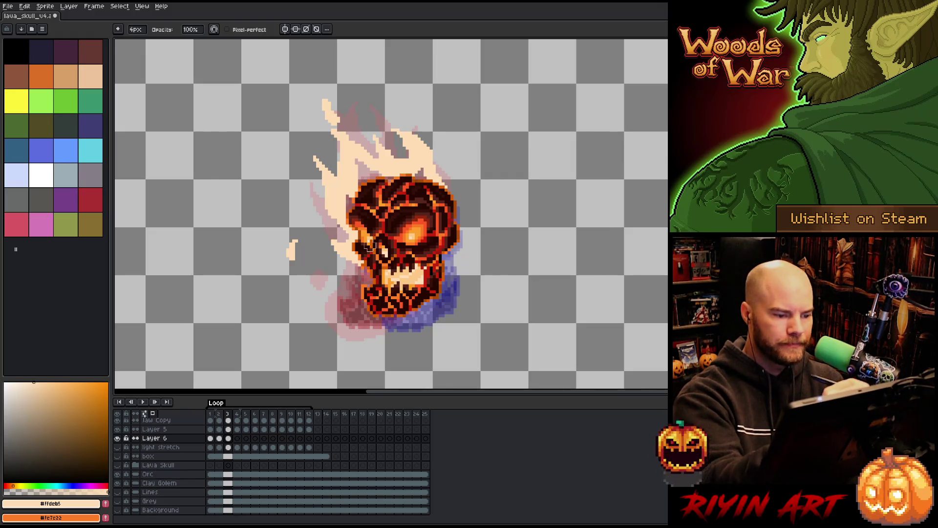
key(e)
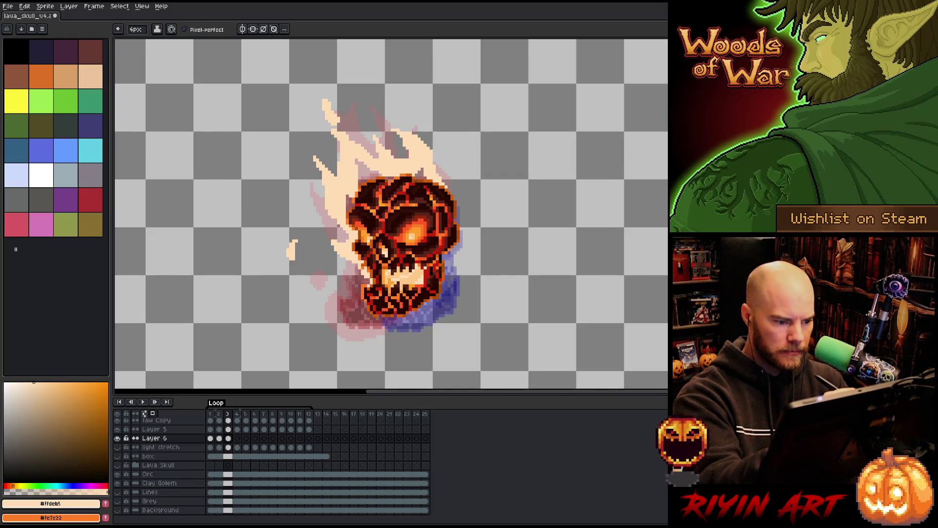
mouse_move(360, 279)
mouse_down()
mouse_move(354, 305)
mouse_move(396, 325)
mouse_up()
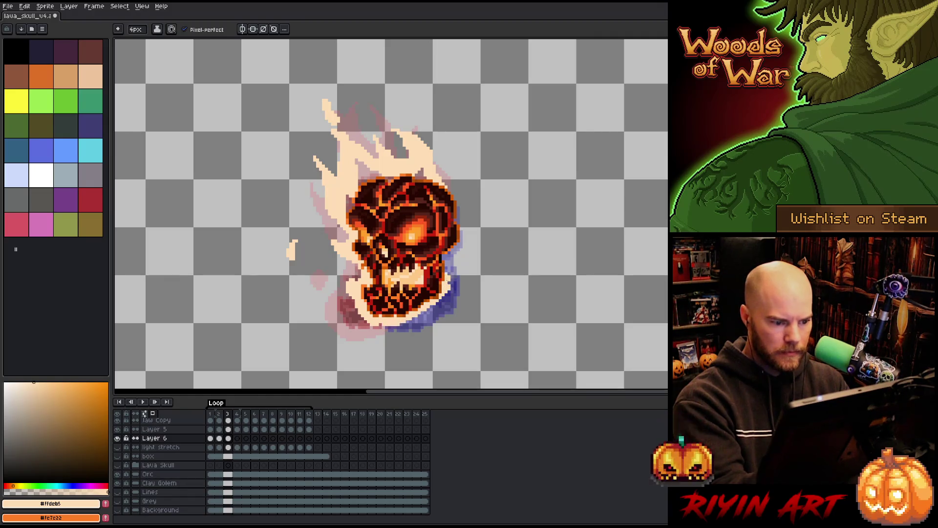
drag(459, 257, 455, 238)
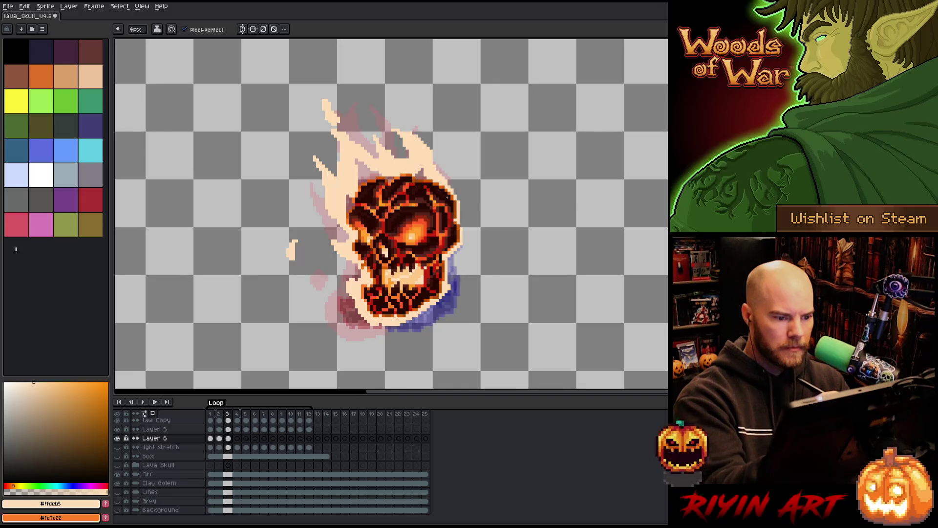
key(g)
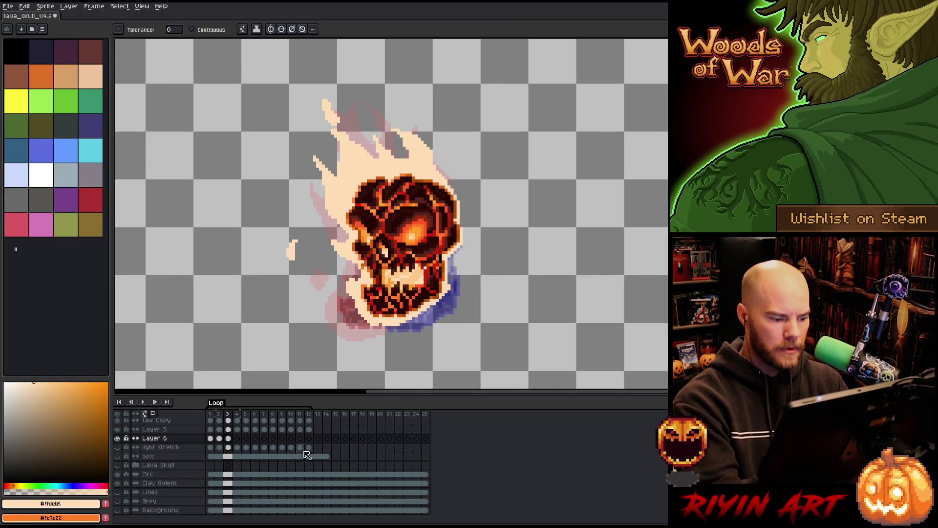
click(237, 438)
- On frame 4, paint a cream outline along the skull's lower and left edges and shape the upper-left flame
key(b)
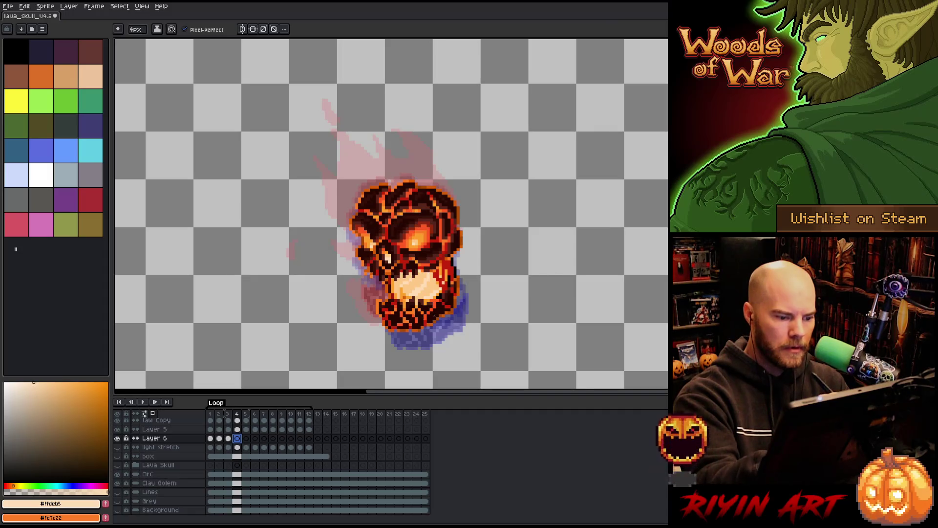
mouse_move(458, 263)
mouse_down()
mouse_move(459, 308)
mouse_move(403, 333)
mouse_move(355, 258)
mouse_up()
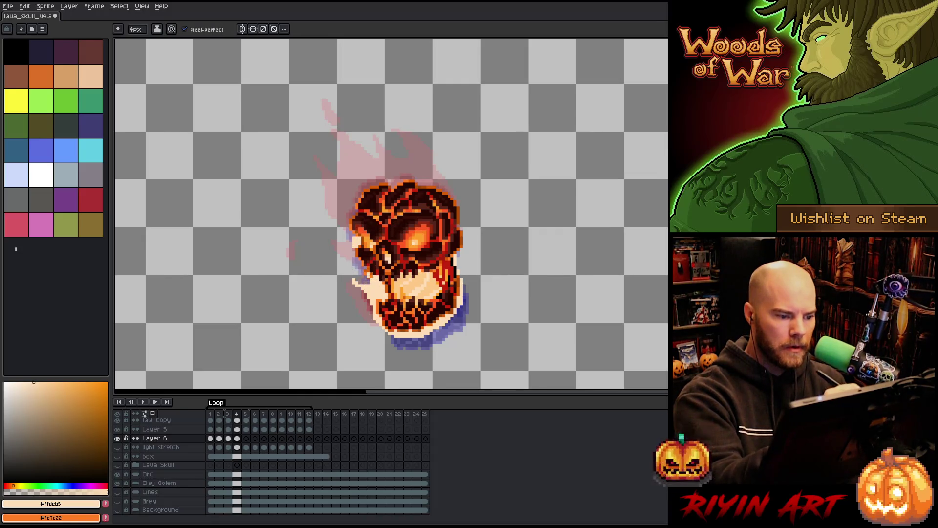
drag(366, 258, 357, 271)
mouse_move(352, 225)
mouse_down()
mouse_move(328, 166)
mouse_move(356, 215)
mouse_move(334, 136)
mouse_up()
key(ctrl+z)
key(b)
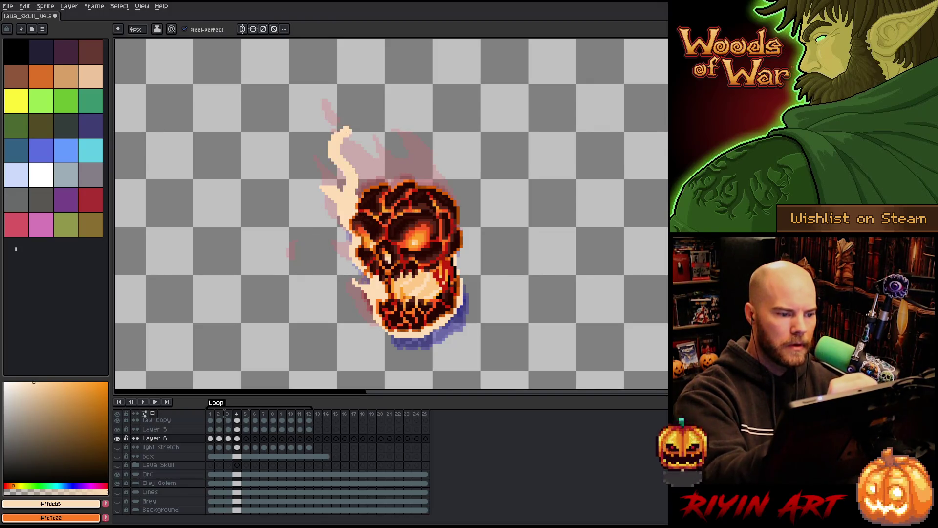
mouse_move(368, 175)
mouse_down()
mouse_move(388, 164)
mouse_move(362, 175)
mouse_move(354, 155)
mouse_move(374, 152)
mouse_move(366, 117)
mouse_move(391, 169)
mouse_up()
key(e)
drag(369, 117, 381, 152)
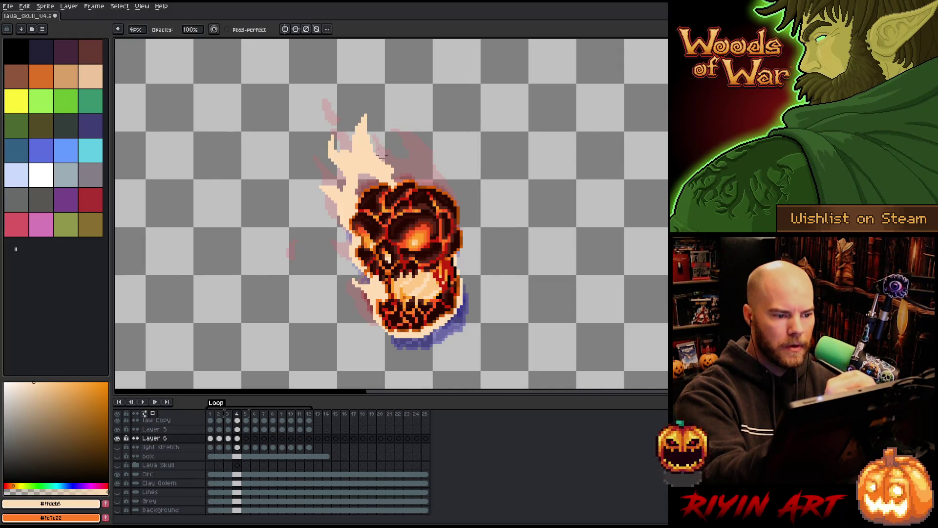
key(b)
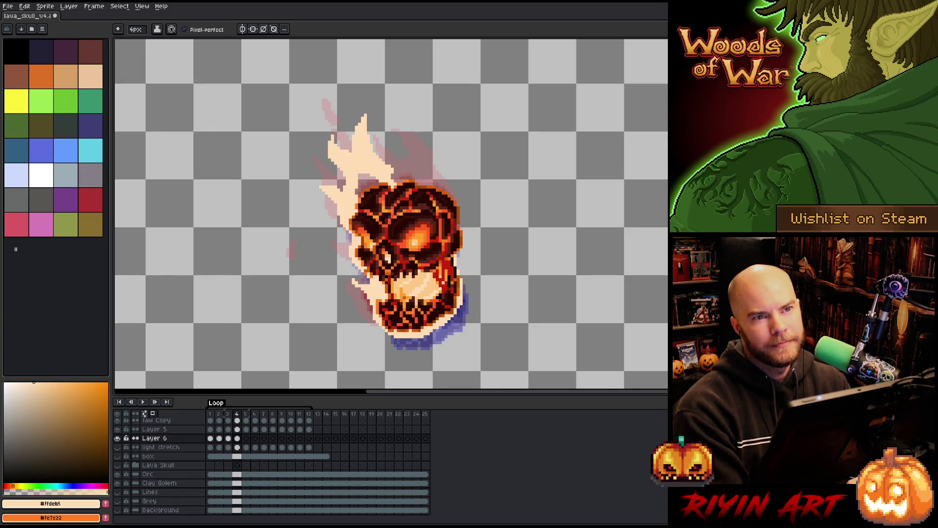
- Draw a pale flame spike above the skull and a cream edge up its right side
key(e)
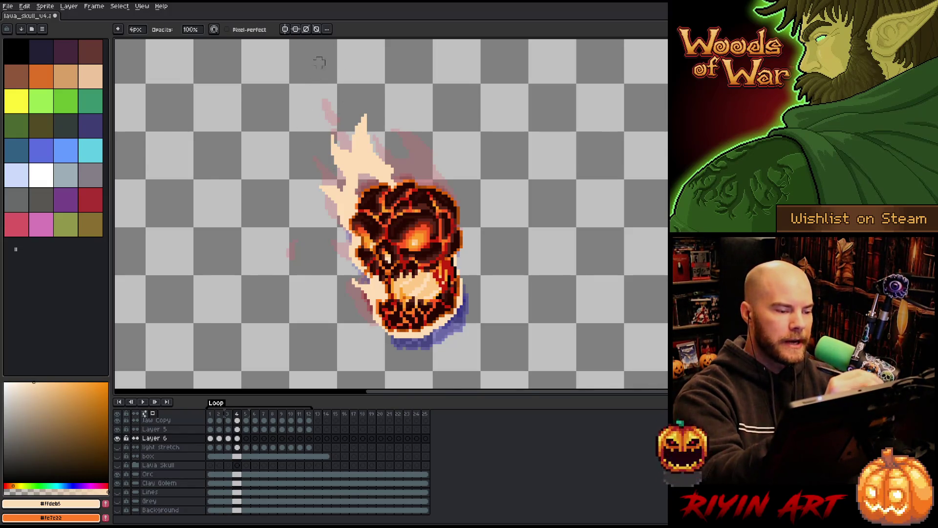
key(b)
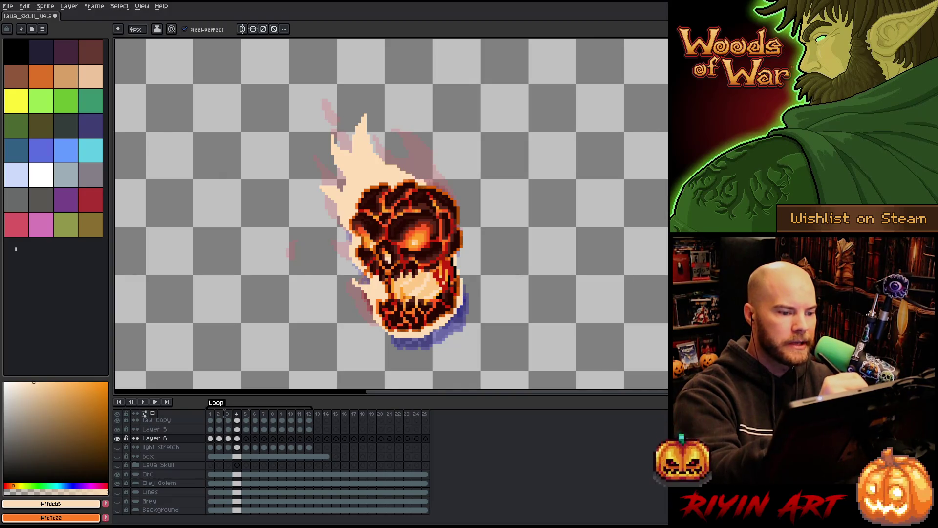
drag(415, 175, 391, 120)
key(e)
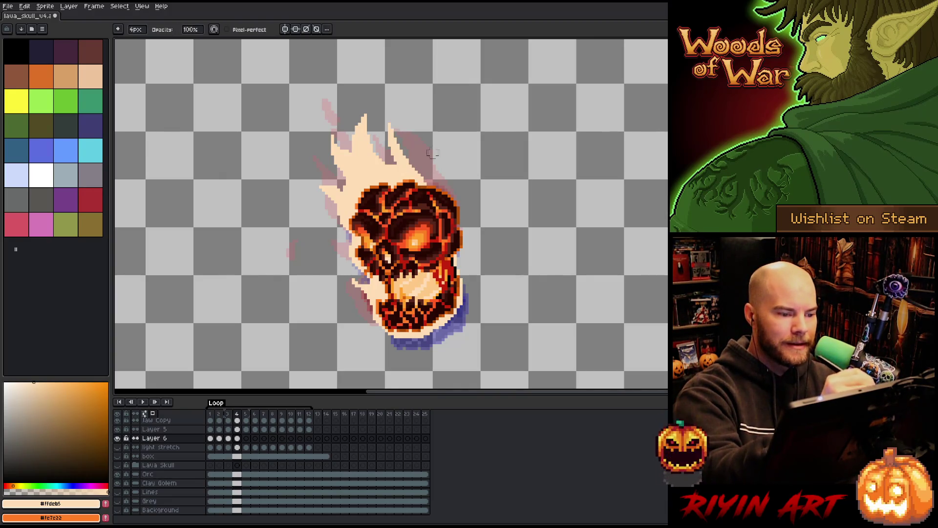
key(b)
drag(433, 169, 463, 214)
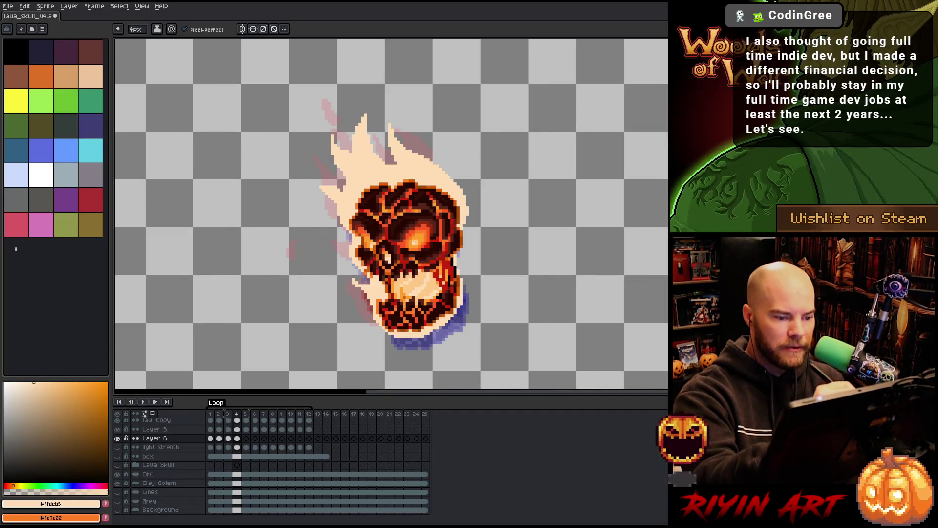
drag(461, 246, 457, 269)
drag(467, 238, 467, 218)
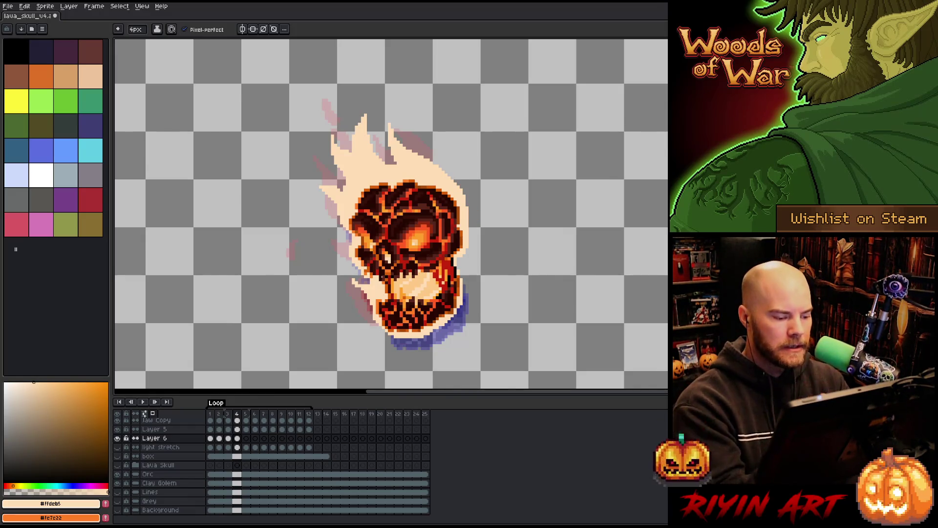
click(245, 438)
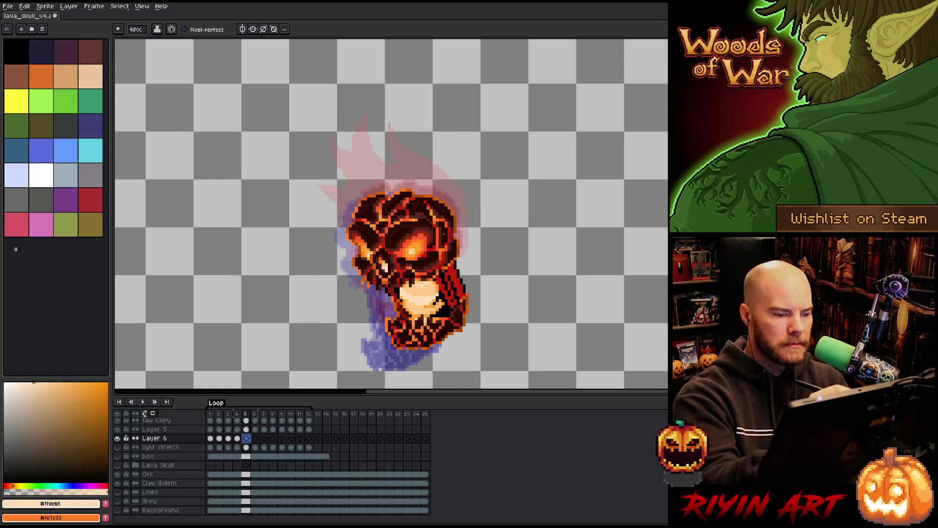
- Draw pale cream flames along the skull's left edge on frame 5, removing a stray stroke
mouse_move(360, 274)
mouse_down()
mouse_move(345, 147)
mouse_move(352, 181)
mouse_move(370, 113)
mouse_move(387, 156)
mouse_move(370, 192)
mouse_move(413, 123)
mouse_up()
key(e)
key(b)
key(e)
key(b)
key(ctrl+z)
- Add two curving cream wisps on the skull's right side, reshaping and widening them
mouse_move(409, 190)
mouse_down()
mouse_move(430, 117)
mouse_move(424, 142)
mouse_move(428, 126)
mouse_move(436, 154)
mouse_up()
key(e)
drag(430, 115, 425, 161)
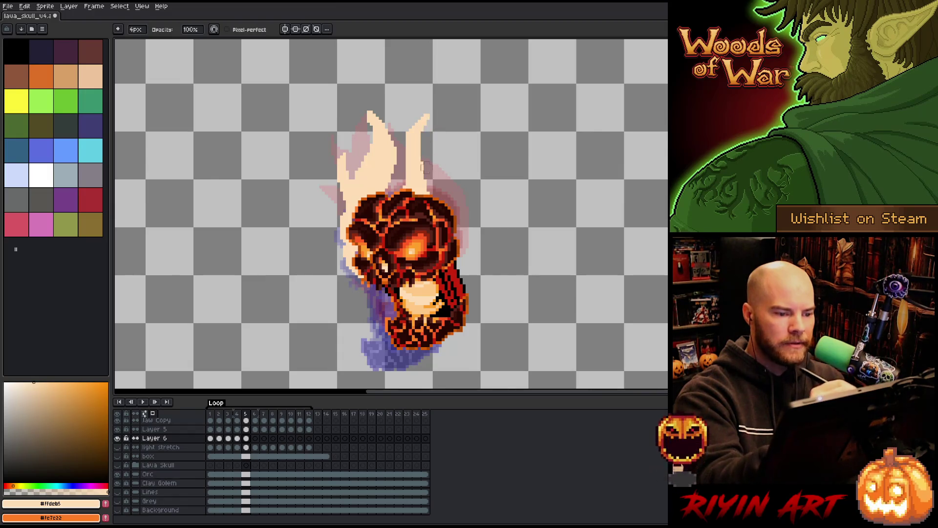
key(b)
drag(439, 198, 426, 142)
mouse_move(442, 195)
mouse_down()
mouse_move(467, 142)
mouse_move(454, 198)
mouse_move(447, 151)
mouse_move(460, 166)
mouse_up()
key(e)
key(b)
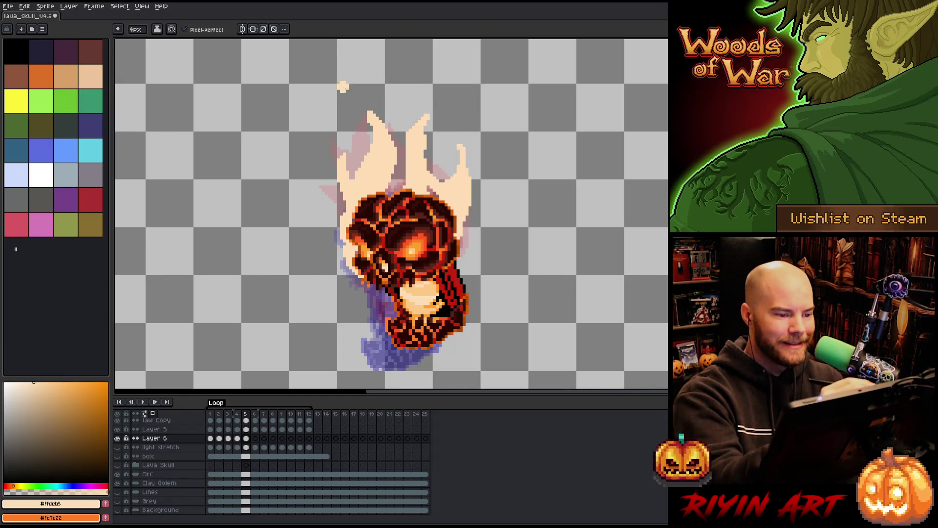
- Compare with frame 4 and add small cream embers floating above the flames
key(Left)
key(Right)
drag(328, 95, 332, 85)
key(e)
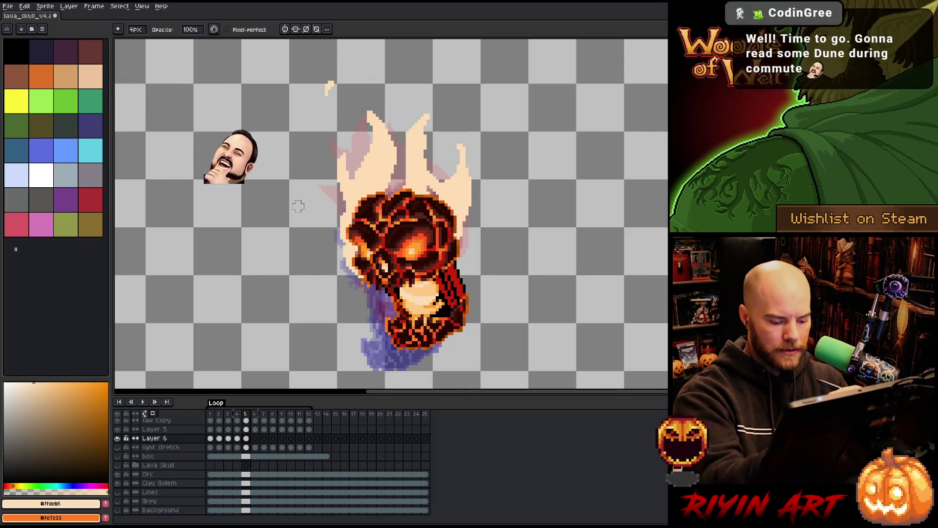
key(Left)
key(b)
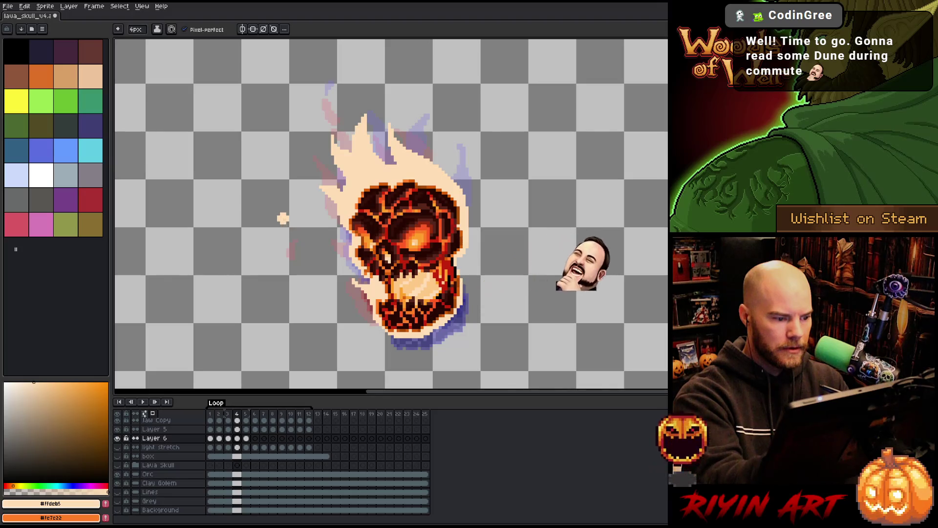
key(e)
click(282, 220)
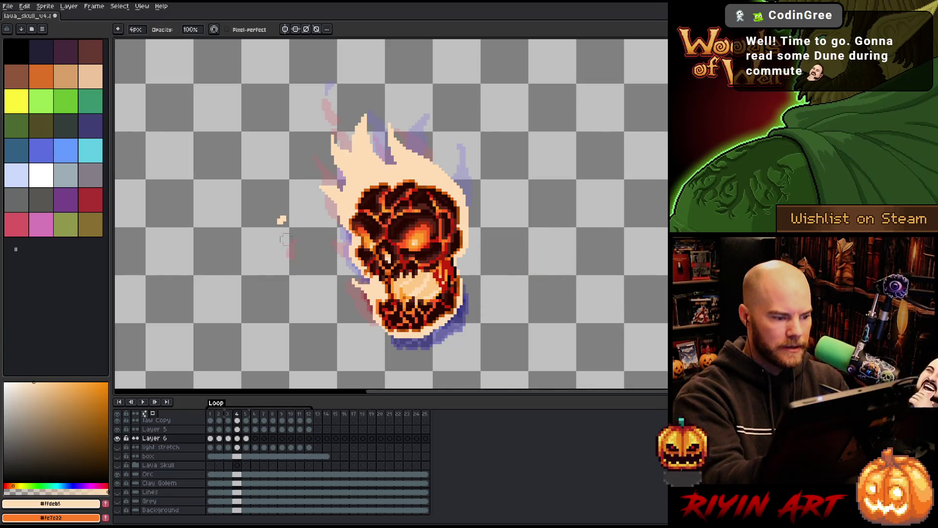
click(329, 71)
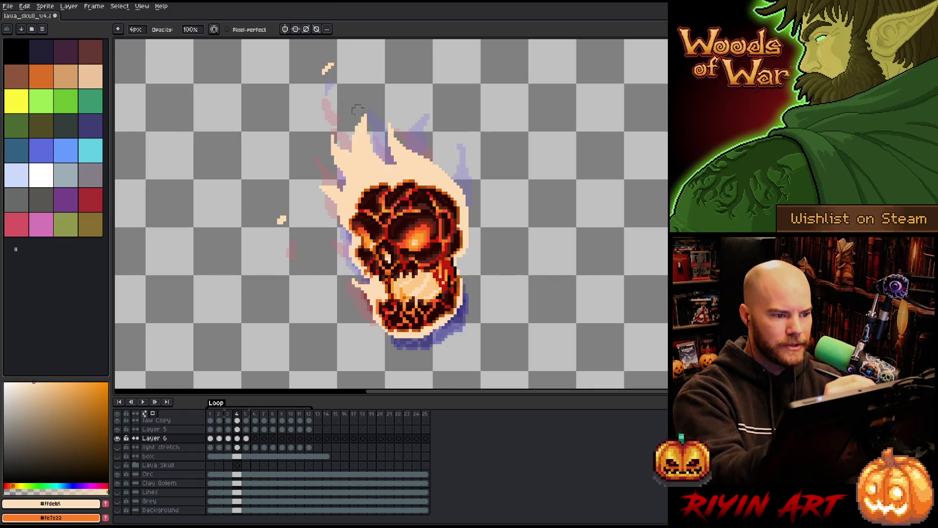
- Move the top ember higher up-left and add a small ember left of the skull
key(Right)
mouse_move(333, 101)
mouse_down()
mouse_move(321, 114)
mouse_move(326, 69)
mouse_up()
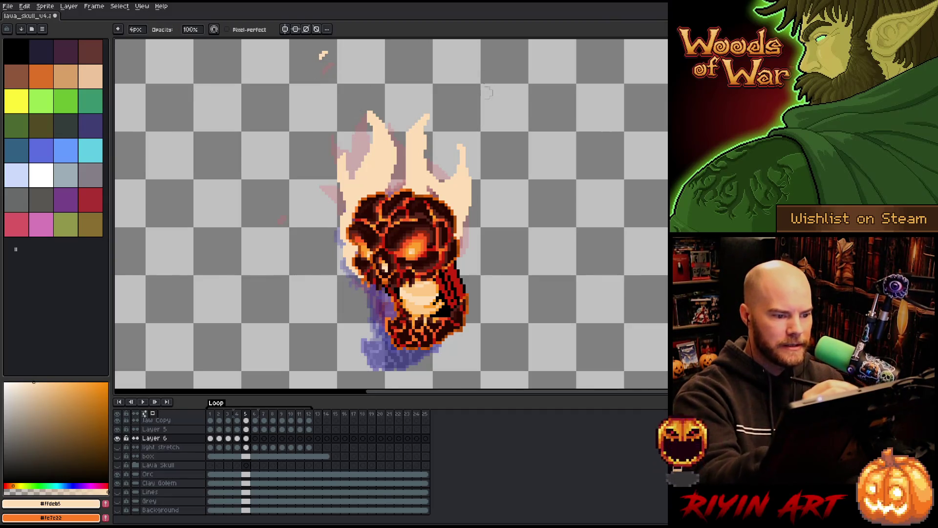
key(b)
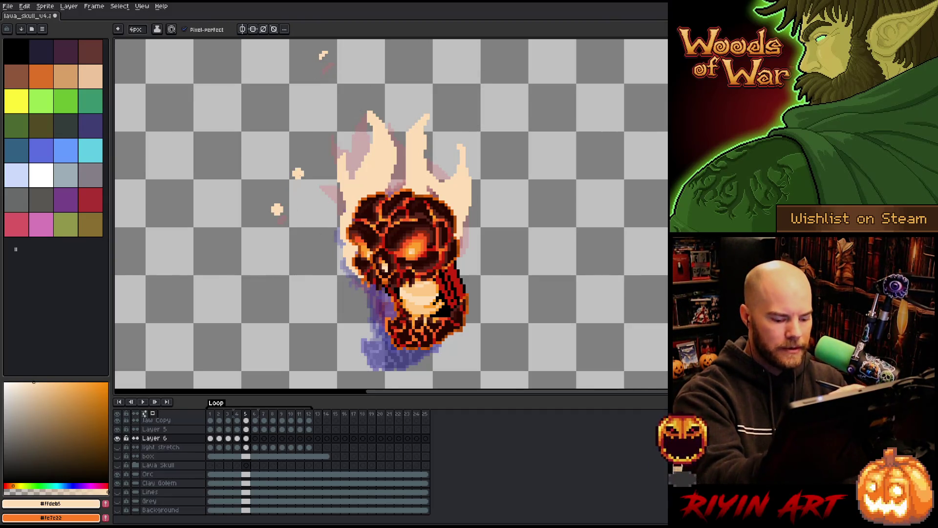
key(Left)
key(Right)
key(e)
drag(277, 207, 280, 217)
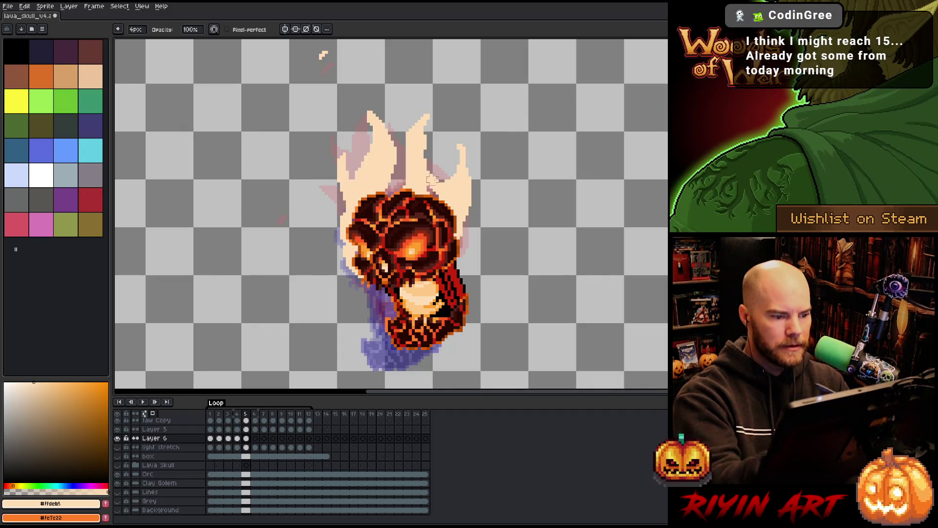
- Fill extra cream pixels into the flame's right side
key(b)
drag(403, 161, 386, 193)
key(e)
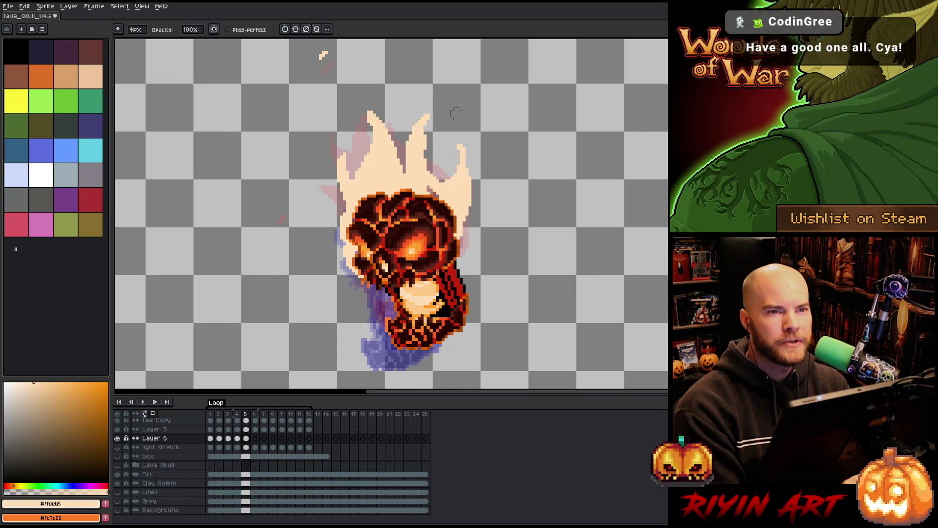
- Outline frame 5's skull bottom in cream, then start frame 6's flames on the lower-left
key(b)
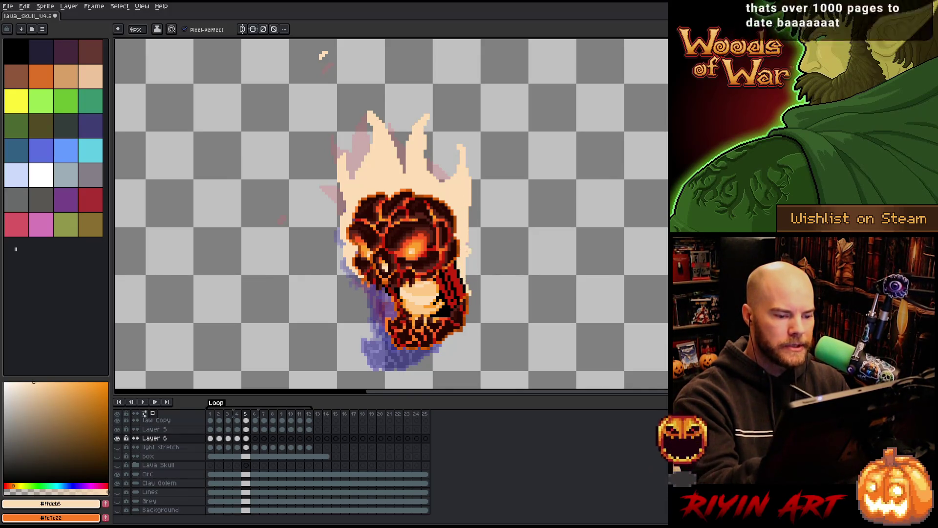
mouse_move(450, 337)
mouse_down()
mouse_move(384, 348)
mouse_move(395, 311)
mouse_move(372, 286)
mouse_up()
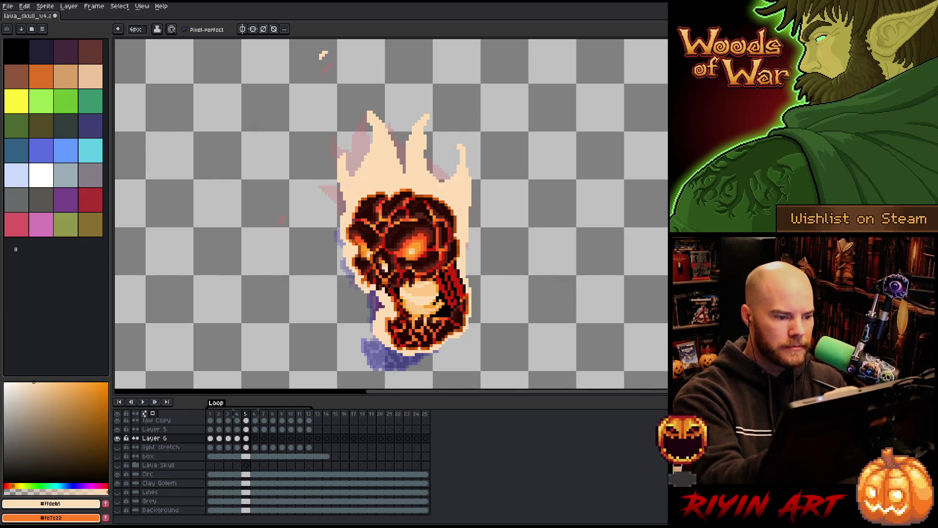
key(Right)
mouse_move(389, 371)
mouse_down()
mouse_move(364, 354)
mouse_move(367, 325)
mouse_move(342, 247)
mouse_move(353, 188)
mouse_move(346, 138)
mouse_up()
drag(334, 179, 331, 157)
key(e)
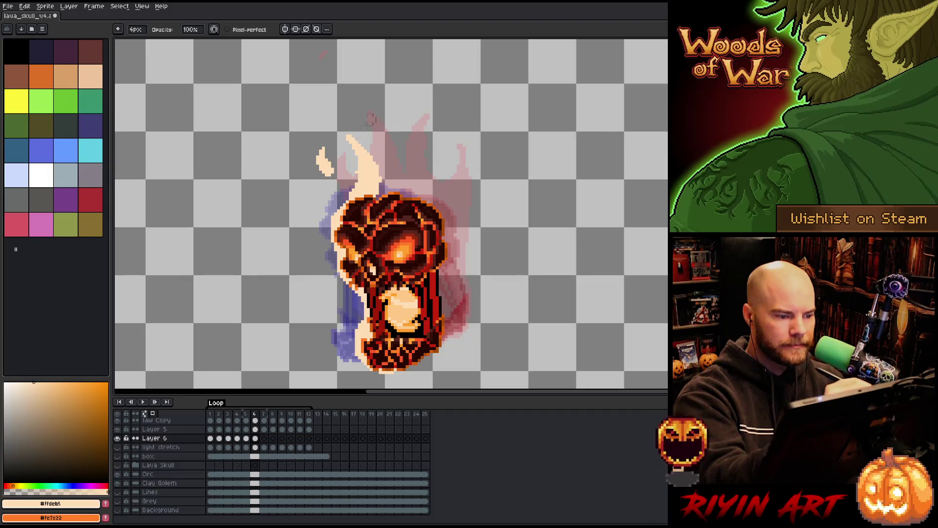
key(b)
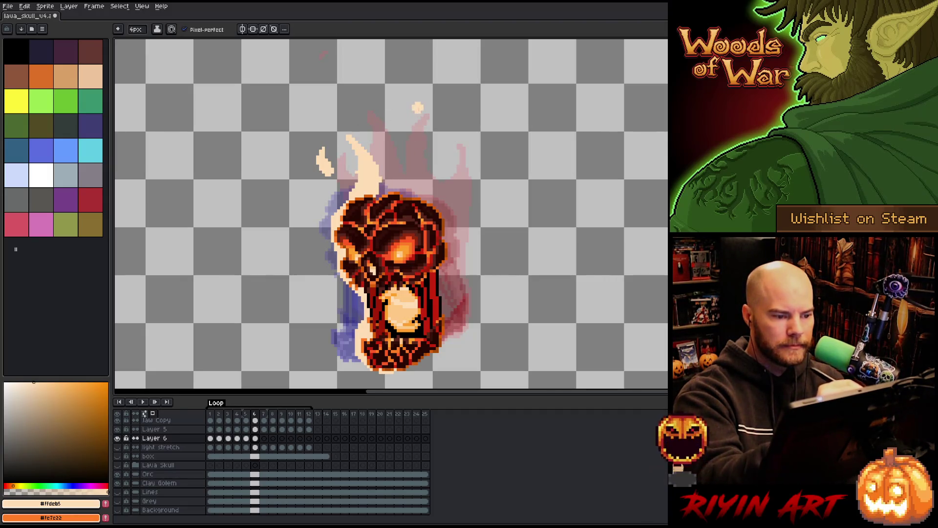
- Erase stray flame pixels on frame 5's right side and return to frame 6
key(comma)
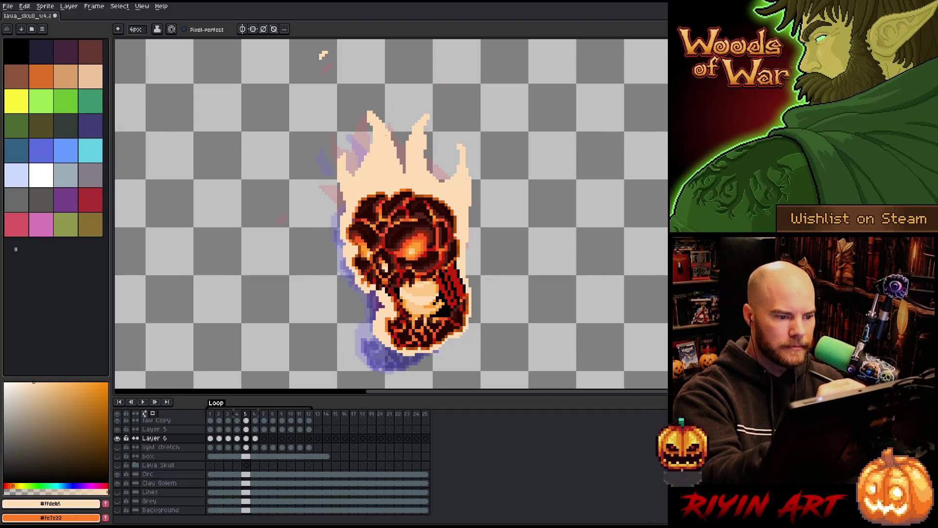
key(e)
key(b)
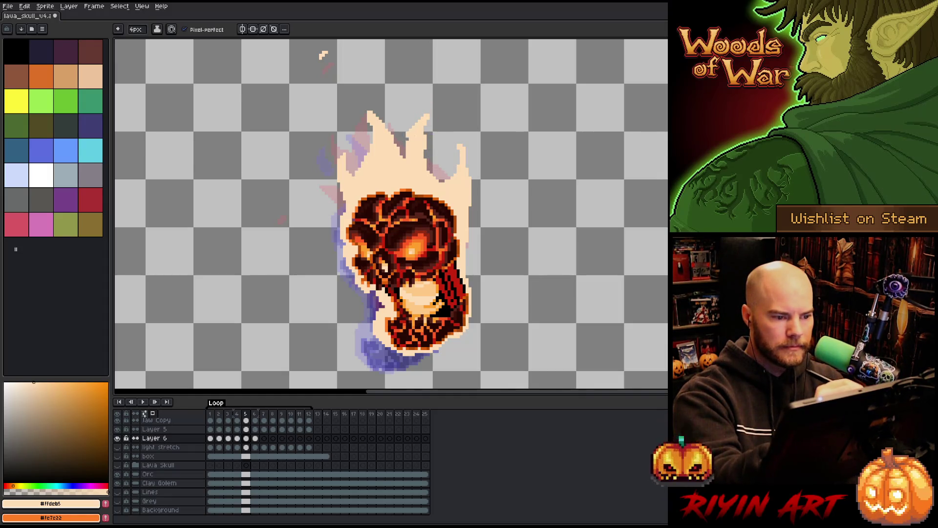
key(e)
drag(434, 171, 421, 139)
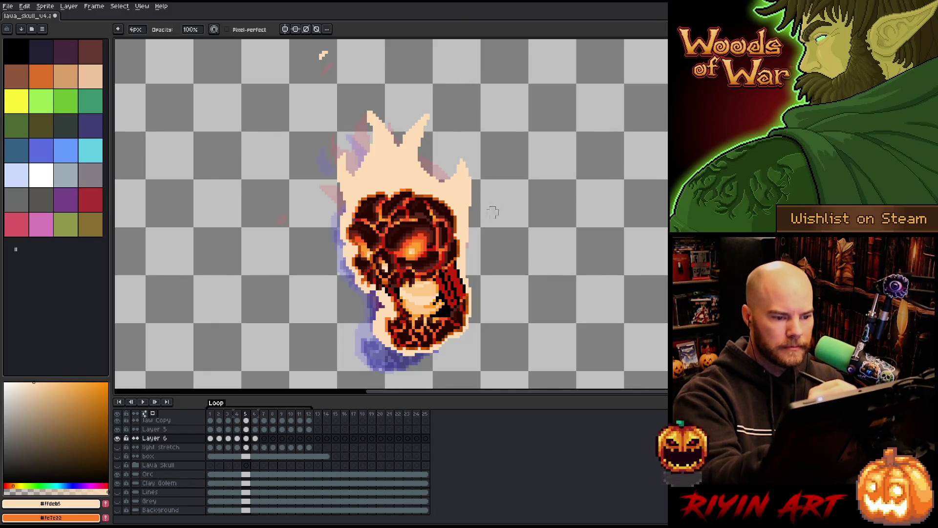
key(b)
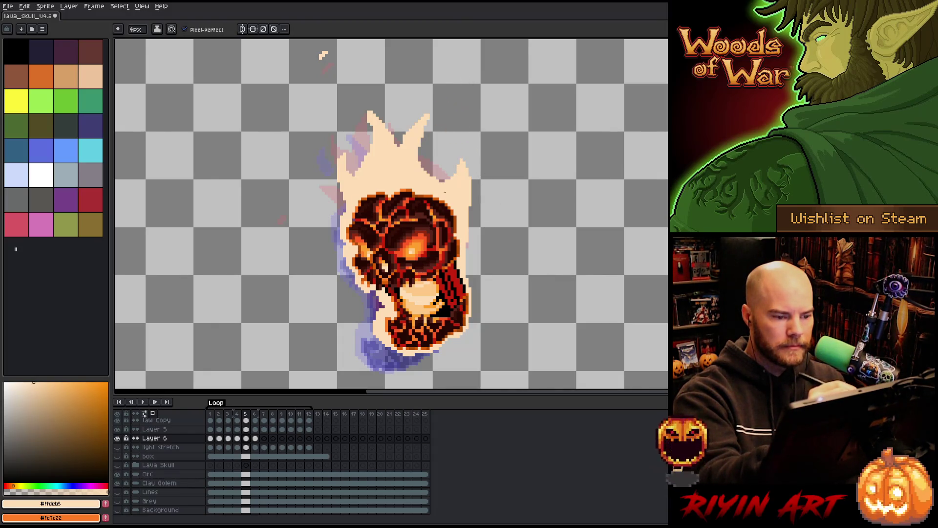
key(period)
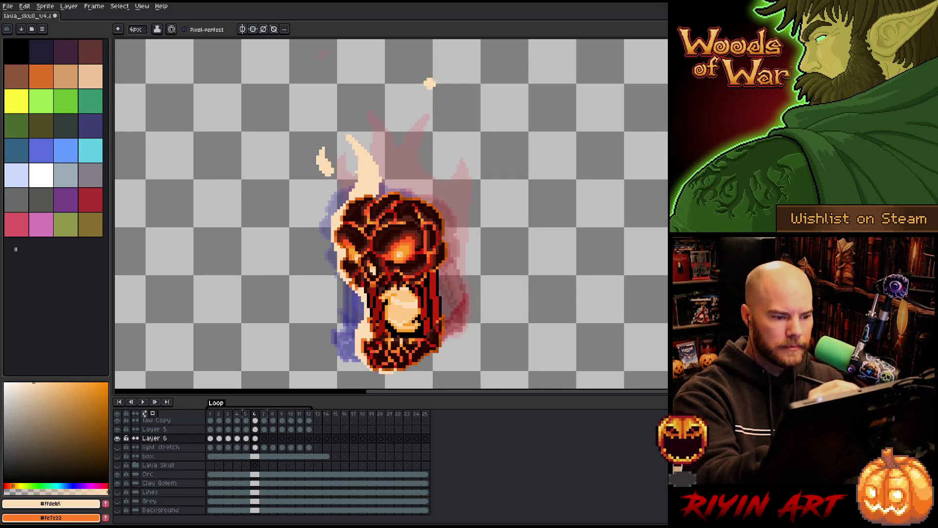
- Draw cream flames rising above the frame 6 skull and trim strokes to their right
mouse_move(382, 143)
mouse_down()
mouse_move(377, 161)
mouse_move(391, 110)
mouse_move(403, 164)
mouse_move(394, 142)
mouse_up()
key(e)
key(b)
mouse_move(402, 193)
mouse_down()
mouse_move(430, 117)
mouse_move(423, 146)
mouse_move(432, 162)
mouse_up()
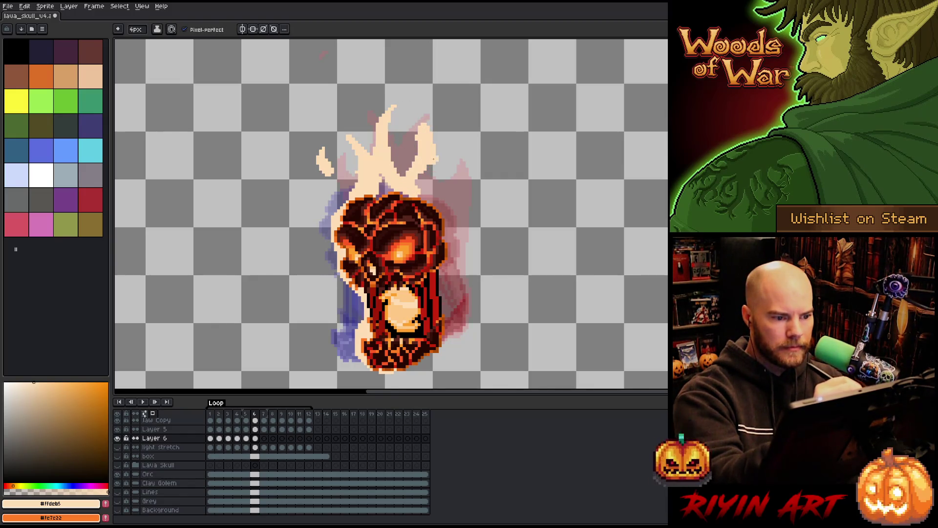
key(ctrl+z)
key(e)
mouse_move(424, 115)
mouse_down()
mouse_move(419, 144)
mouse_move(443, 188)
mouse_up()
- Extend the flame's upper-right edge and paint pale pixels down the skull's right side
mouse_move(413, 123)
mouse_down()
mouse_move(455, 230)
mouse_move(471, 168)
mouse_move(450, 235)
mouse_up()
key(b)
key(e)
drag(473, 172, 462, 185)
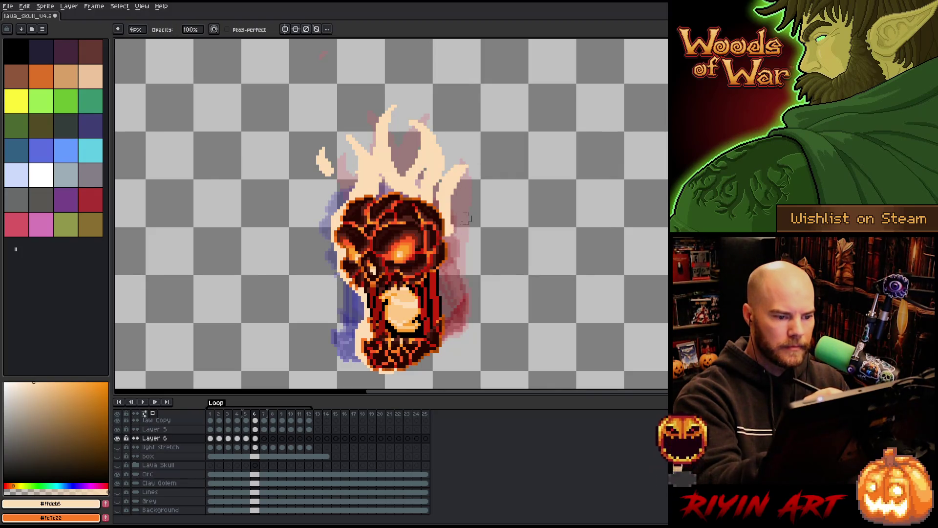
key(b)
drag(457, 230, 447, 294)
drag(452, 234, 441, 293)
key(Left)
key(Right)
- Thicken the right-side flame, fill a small inner gap, and paint its lower-right part
drag(472, 198, 457, 259)
key(e)
key(b)
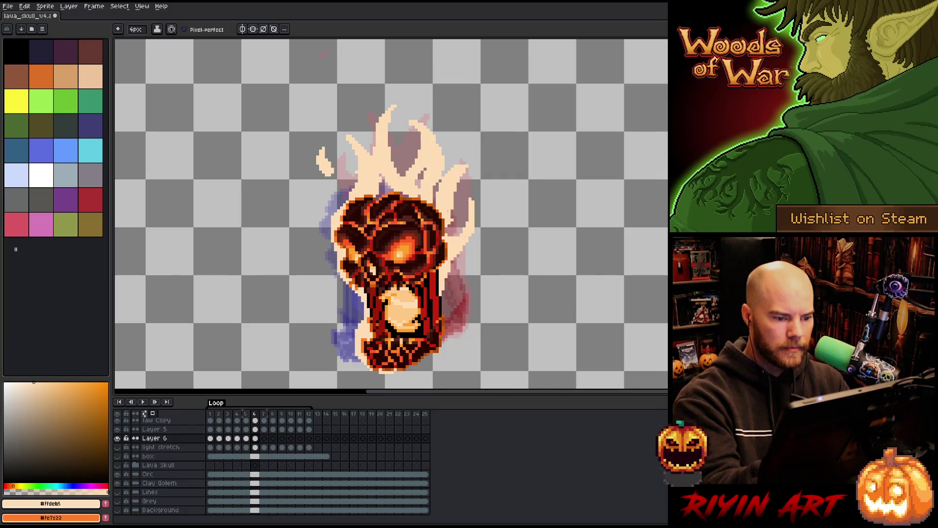
drag(470, 223, 457, 262)
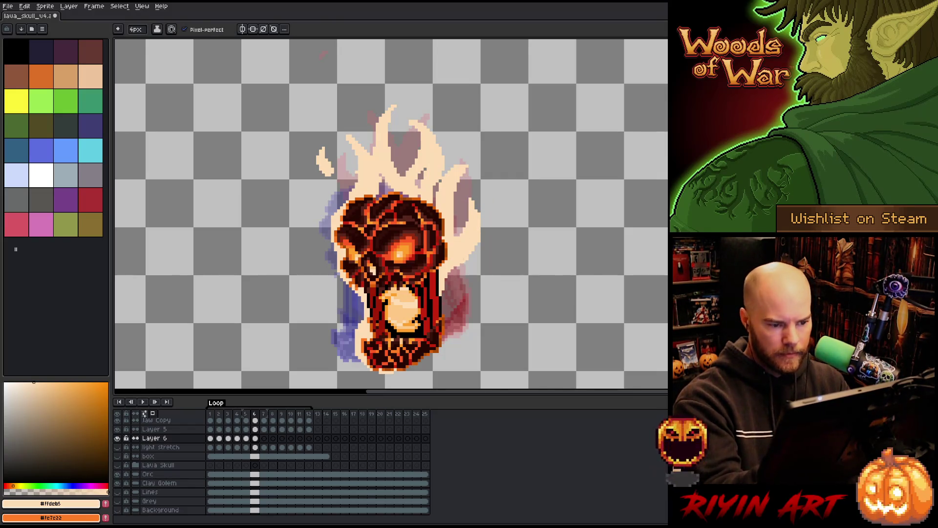
mouse_move(420, 170)
mouse_down()
mouse_move(421, 186)
mouse_move(383, 199)
mouse_up()
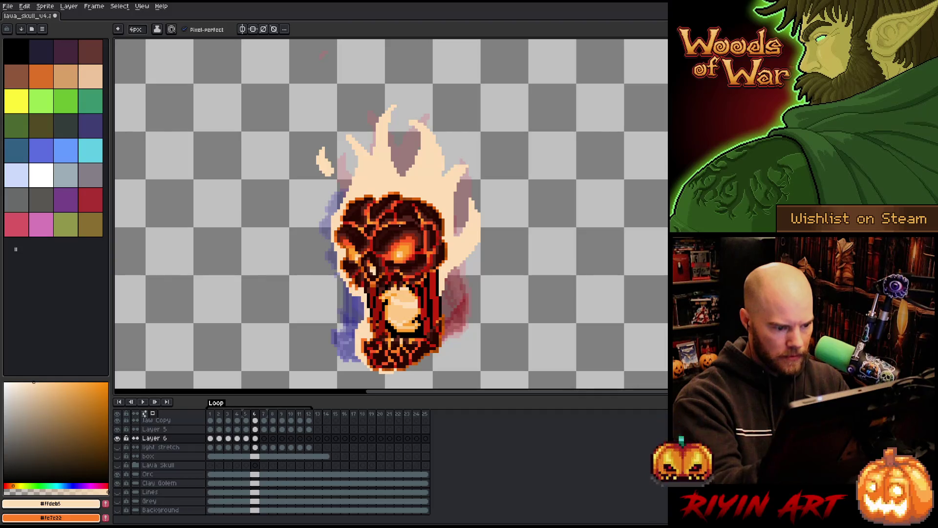
mouse_move(452, 289)
mouse_down()
mouse_move(464, 293)
mouse_move(458, 318)
mouse_move(477, 274)
mouse_move(452, 299)
mouse_move(501, 254)
mouse_up()
key(e)
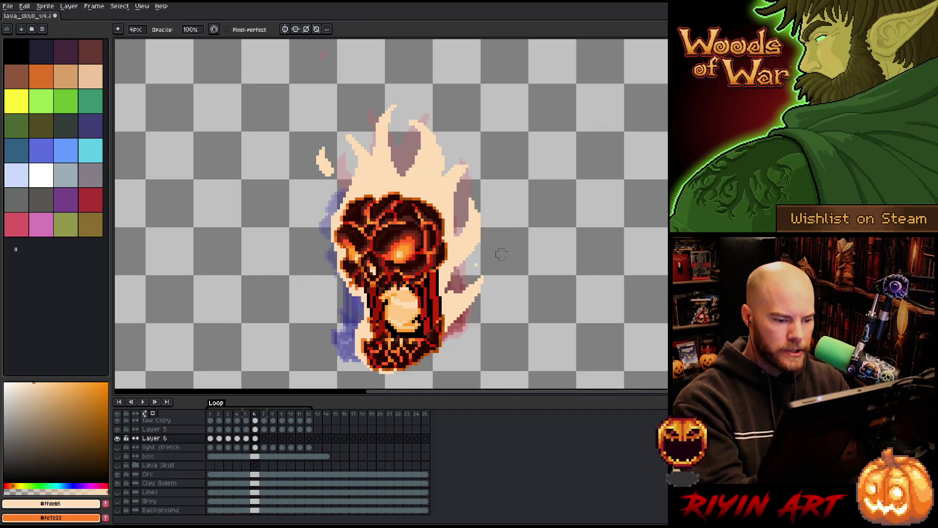
key(b)
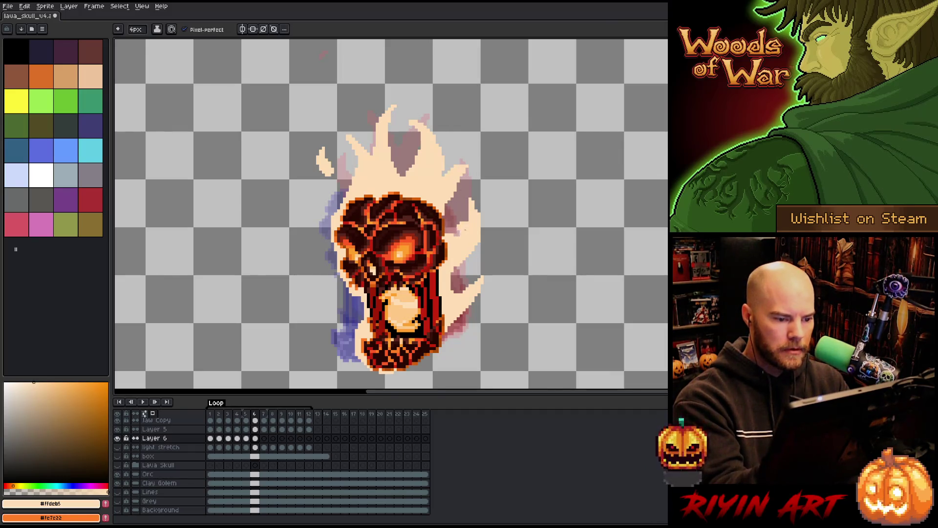
- Lengthen the right spike, then erase parts of the right edge and upper-right spike
mouse_move(467, 168)
mouse_down()
mouse_move(485, 172)
mouse_move(452, 180)
mouse_move(482, 158)
mouse_up()
key(e)
key(b)
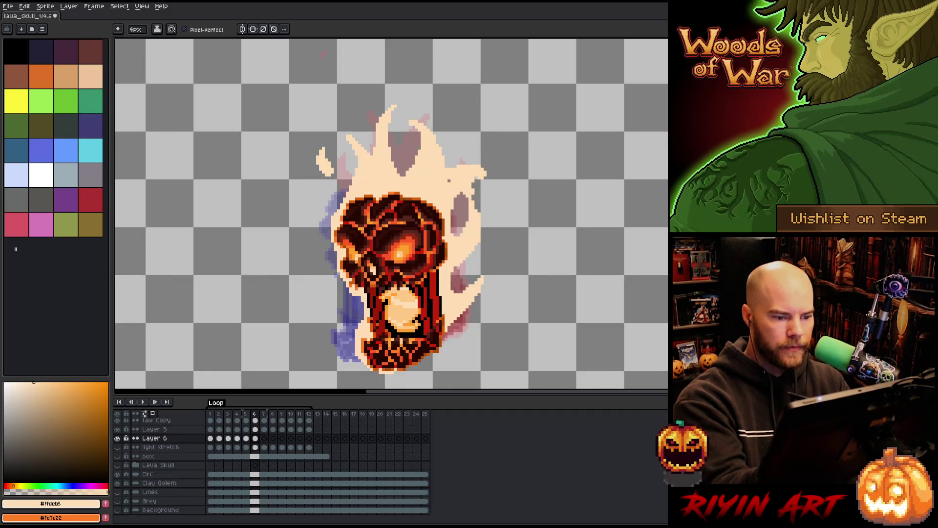
key(e)
drag(469, 196, 495, 174)
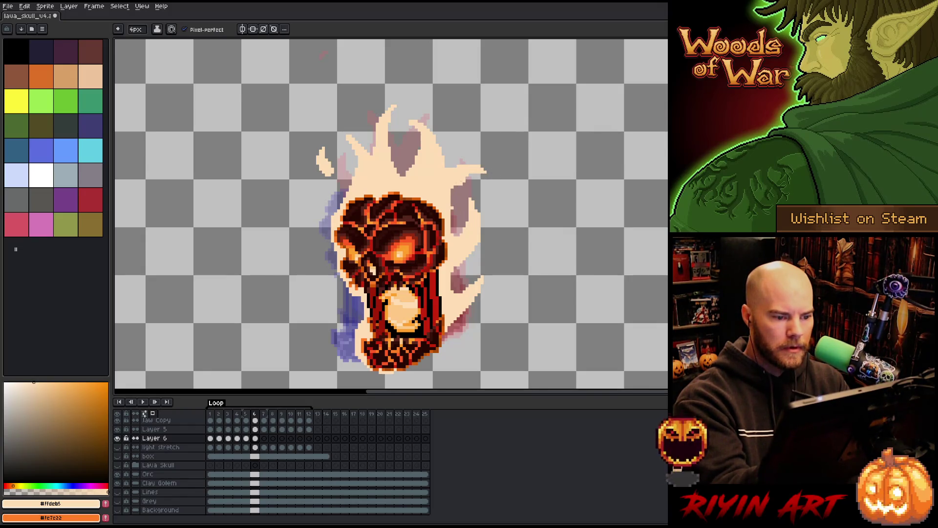
mouse_move(441, 135)
mouse_down()
mouse_move(426, 151)
mouse_move(450, 132)
mouse_up()
key(b)
key(ctrl+z)
- Draw a curled wisp on the upper-right and erase the tall spike at the flame top
mouse_move(408, 168)
mouse_down()
mouse_move(447, 144)
mouse_move(402, 173)
mouse_move(393, 149)
mouse_up()
key(e)
key(b)
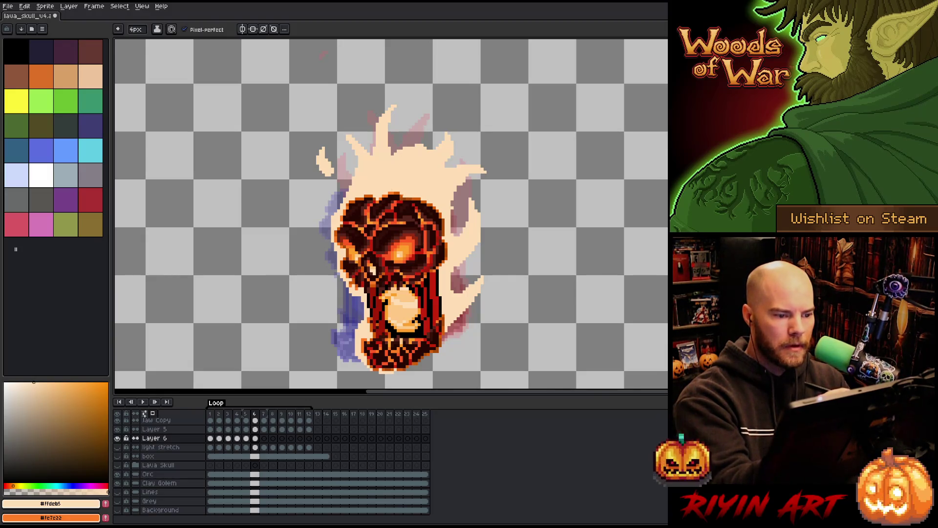
key(e)
mouse_move(395, 106)
mouse_down()
mouse_move(379, 146)
mouse_move(391, 120)
mouse_up()
- Redraw a new top flame spike, reshape the top-left, and outline the skull bottom in cream
key(b)
drag(386, 155, 425, 117)
key(ctrl+z)
key(ctrl+z)
mouse_move(379, 152)
mouse_down()
mouse_move(424, 118)
mouse_move(361, 156)
mouse_move(356, 128)
mouse_up()
key(e)
key(b)
drag(367, 161, 381, 144)
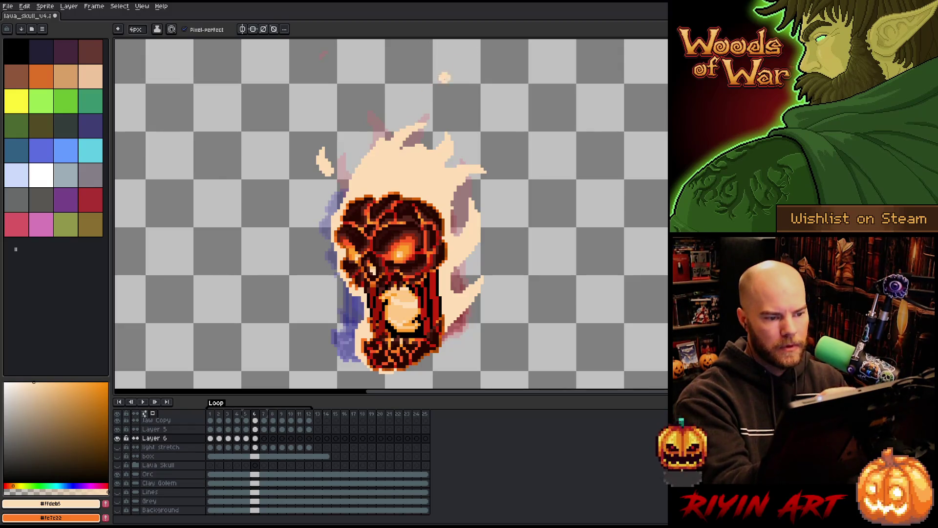
mouse_move(361, 364)
mouse_down()
mouse_move(387, 375)
mouse_move(445, 338)
mouse_up()
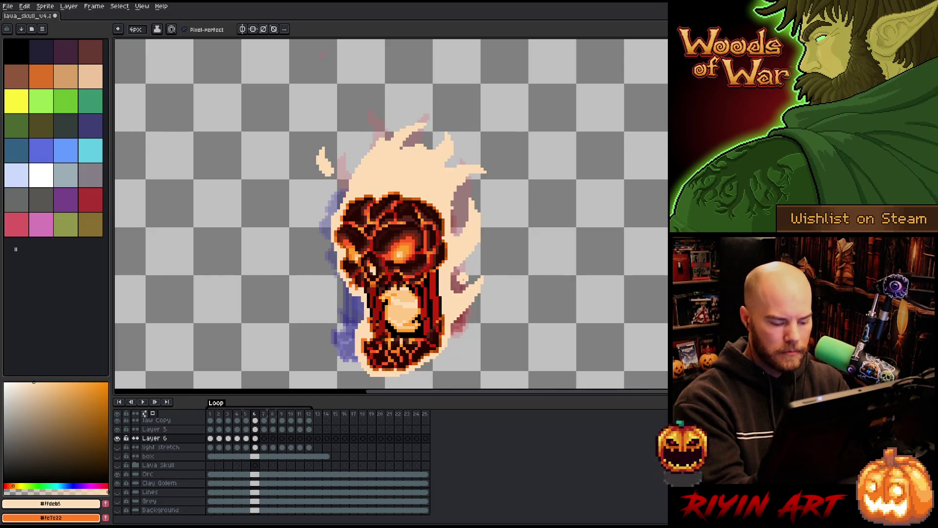
- On frame 7, draw the first cream flame strokes rising above the skull
key(Right)
mouse_move(342, 188)
mouse_down()
mouse_move(386, 161)
mouse_move(318, 212)
mouse_up()
key(ctrl+z)
mouse_move(381, 178)
mouse_down()
mouse_move(391, 144)
mouse_move(398, 181)
mouse_move(448, 166)
mouse_move(452, 174)
mouse_move(440, 181)
mouse_up()
mouse_move(457, 172)
mouse_down()
mouse_move(416, 196)
mouse_move(420, 147)
mouse_move(440, 149)
mouse_move(413, 176)
mouse_move(431, 161)
mouse_up()
- Add a flame tip on frame 7's skull right and reshape the tip above the skull
key(e)
key(ctrl+z)
key(b)
drag(443, 137, 442, 129)
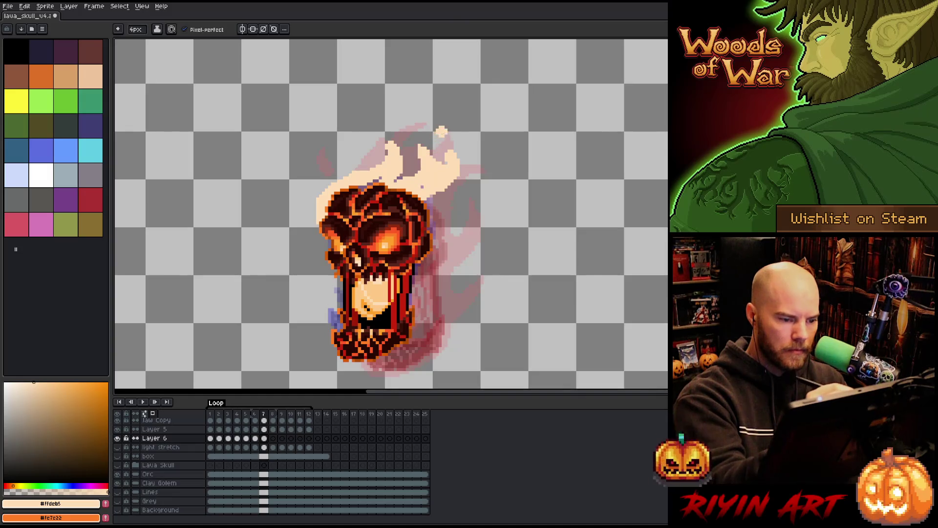
key(e)
mouse_move(389, 142)
mouse_down()
mouse_move(391, 176)
mouse_move(376, 182)
mouse_up()
key(b)
- Paint cream flame along the skull's left and lower-left edges
drag(413, 298, 413, 308)
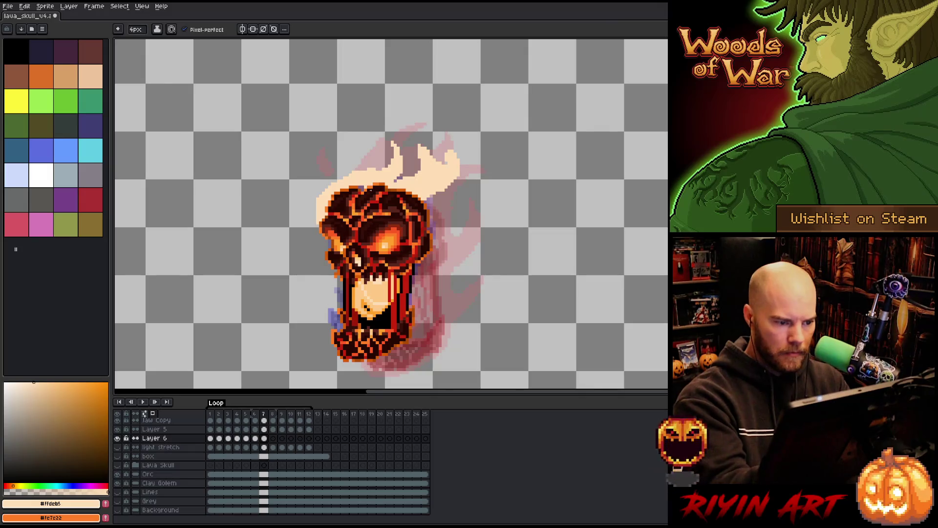
mouse_move(323, 211)
mouse_down()
mouse_move(316, 250)
mouse_move(340, 283)
mouse_up()
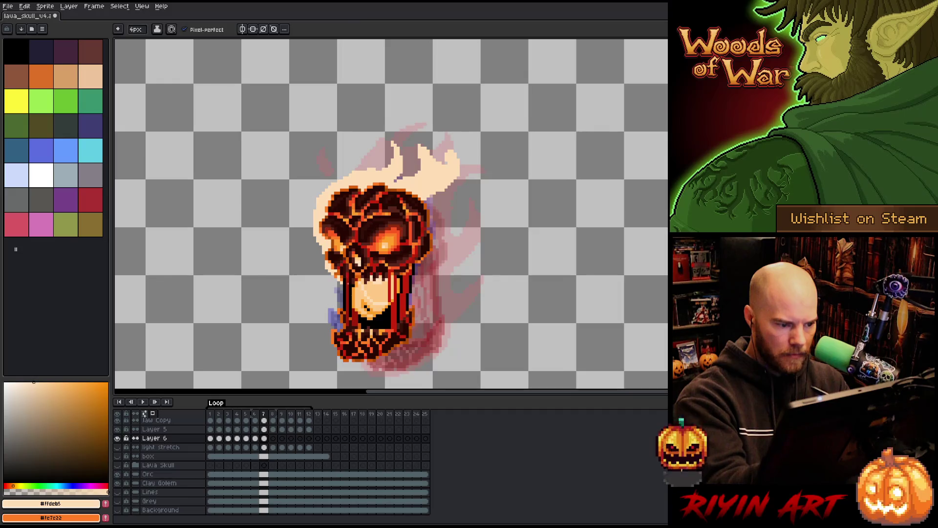
key(e)
key(b)
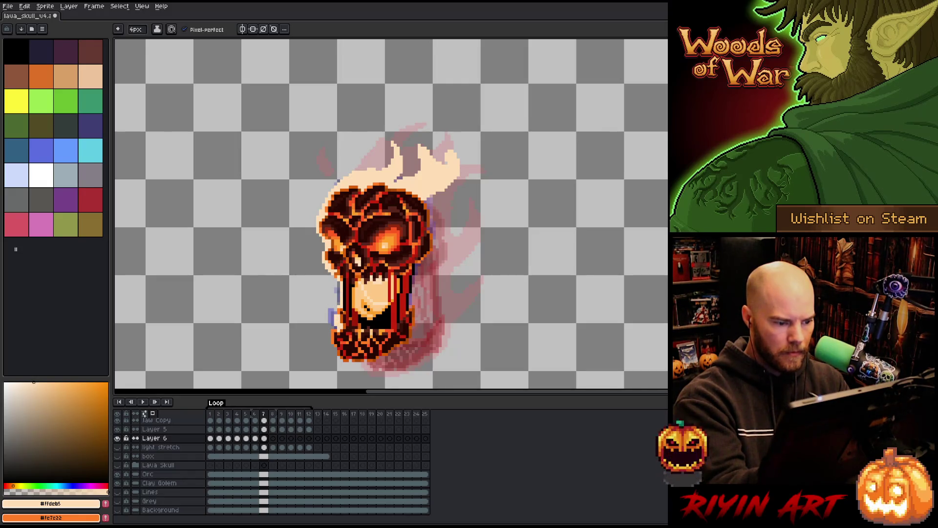
mouse_move(331, 327)
mouse_down()
mouse_move(334, 352)
mouse_move(369, 369)
mouse_move(410, 348)
mouse_up()
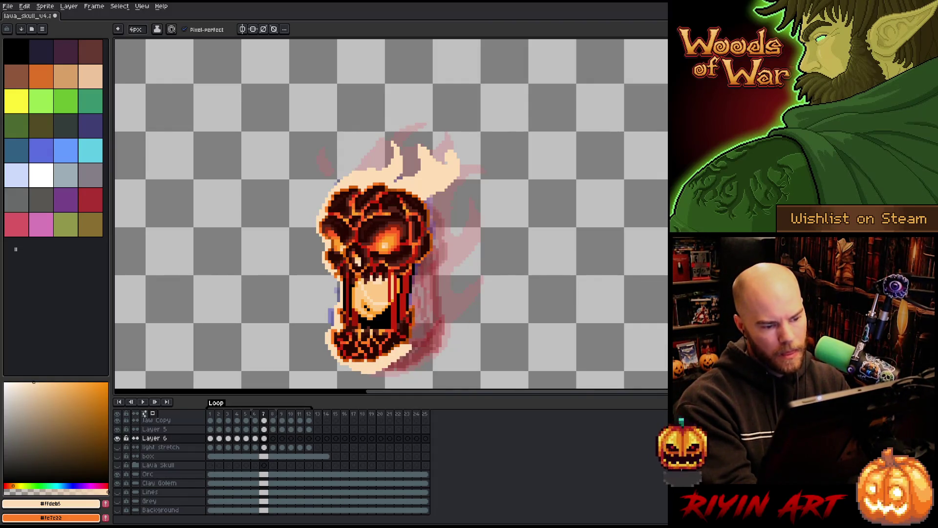
- Draw a curling flame on the lower-right side and thicken it upward
drag(413, 342, 460, 306)
drag(416, 332, 449, 307)
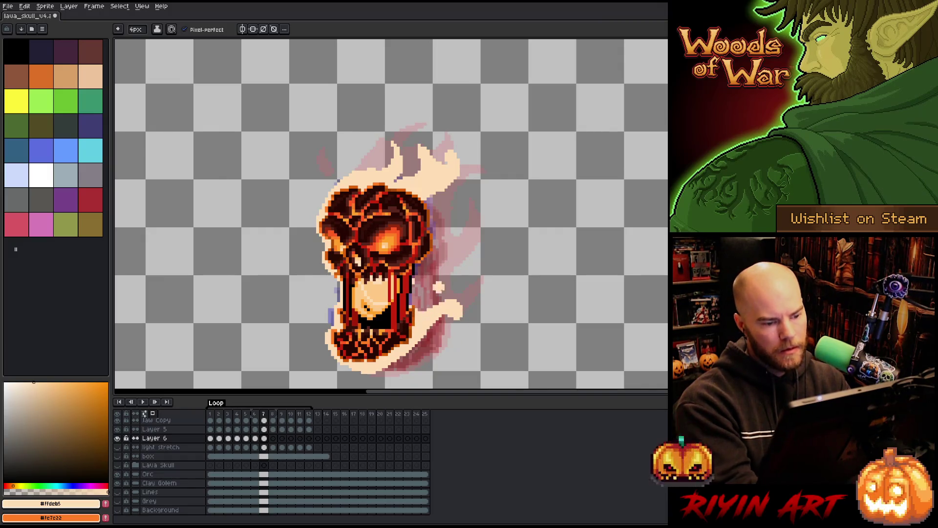
mouse_move(440, 317)
mouse_down()
mouse_move(460, 288)
mouse_move(457, 259)
mouse_up()
key(e)
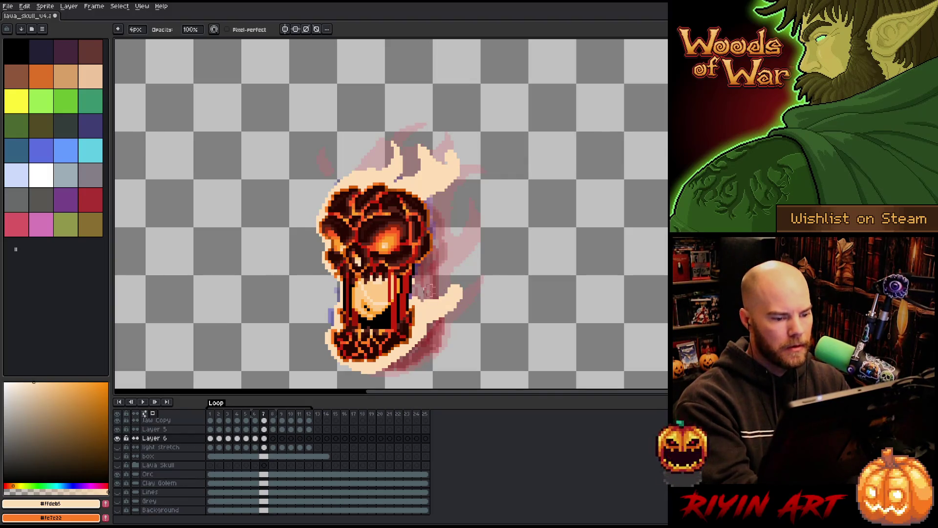
key(e)
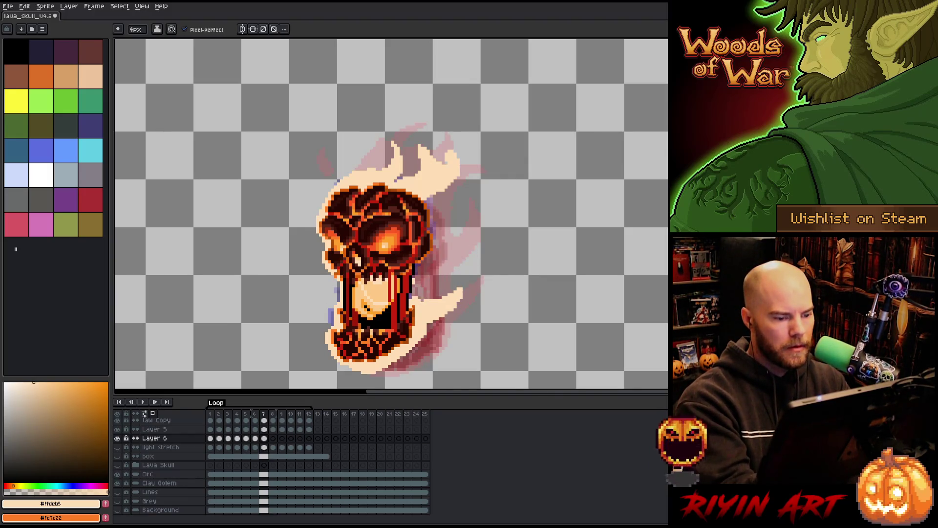
- Build a large cream flame up the skull's right side, trimming and filling its upper part
mouse_move(415, 299)
mouse_down()
mouse_move(423, 266)
mouse_move(491, 239)
mouse_up()
mouse_move(430, 274)
mouse_down()
mouse_move(488, 266)
mouse_move(447, 252)
mouse_move(472, 268)
mouse_up()
key(e)
mouse_move(492, 226)
mouse_down()
mouse_move(501, 254)
mouse_move(470, 232)
mouse_move(457, 245)
mouse_move(467, 243)
mouse_move(435, 247)
mouse_move(467, 193)
mouse_move(467, 206)
mouse_up()
key(b)
key(e)
key(b)
mouse_move(481, 174)
mouse_down()
mouse_move(440, 230)
mouse_move(467, 205)
mouse_move(416, 227)
mouse_move(480, 177)
mouse_up()
- Erase stray pixels from the lower-right flame and cut a notch in its right edge
key(e)
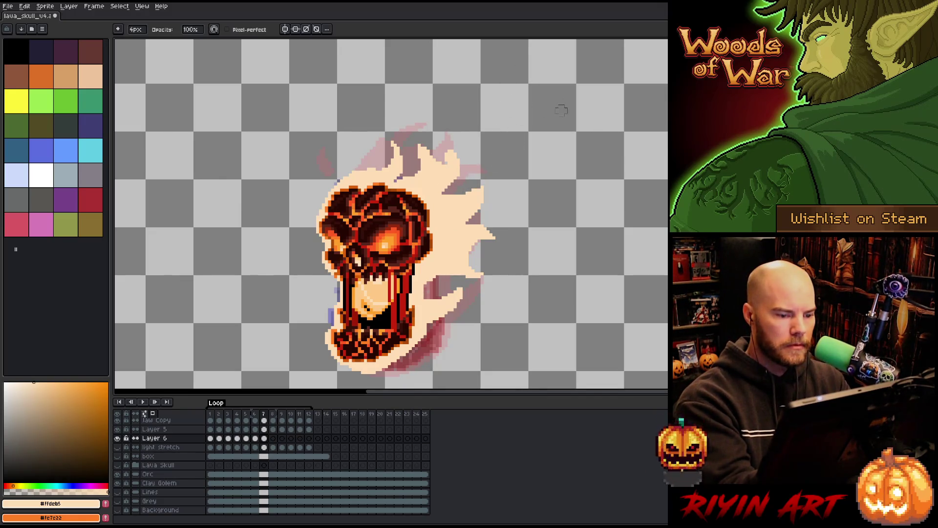
mouse_move(437, 290)
mouse_down()
mouse_move(477, 274)
mouse_move(469, 262)
mouse_move(496, 266)
mouse_up()
key(b)
key(e)
mouse_move(469, 263)
mouse_down()
mouse_move(455, 262)
mouse_move(445, 277)
mouse_move(497, 237)
mouse_move(450, 264)
mouse_move(464, 282)
mouse_move(455, 277)
mouse_up()
key(e)
key(b)
key(e)
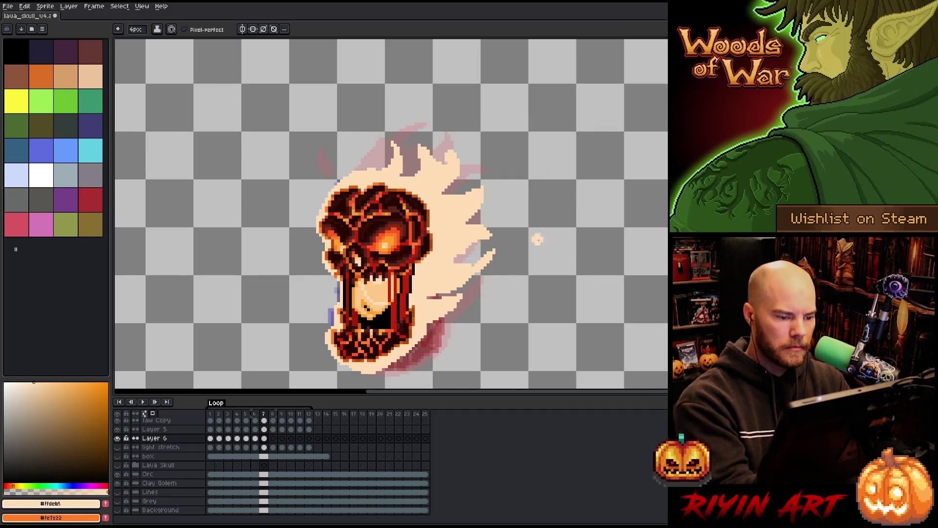
key(e)
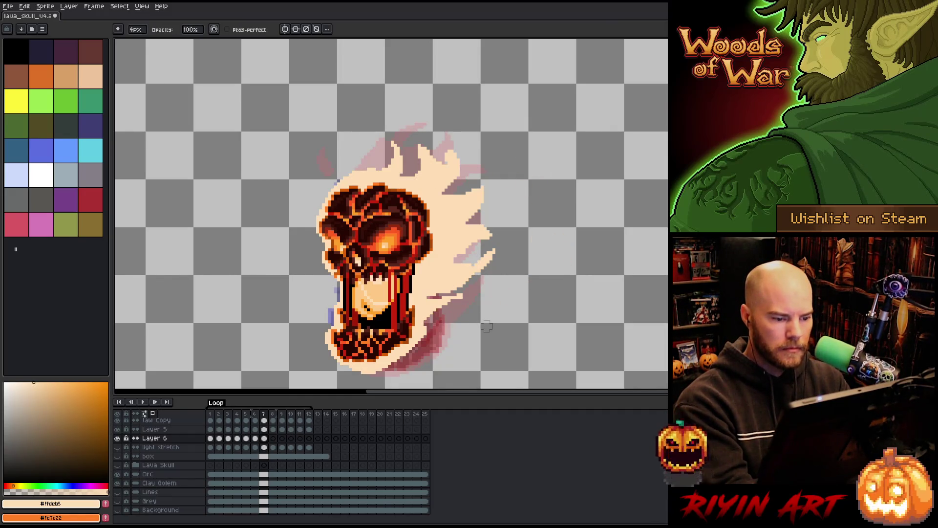
key(b)
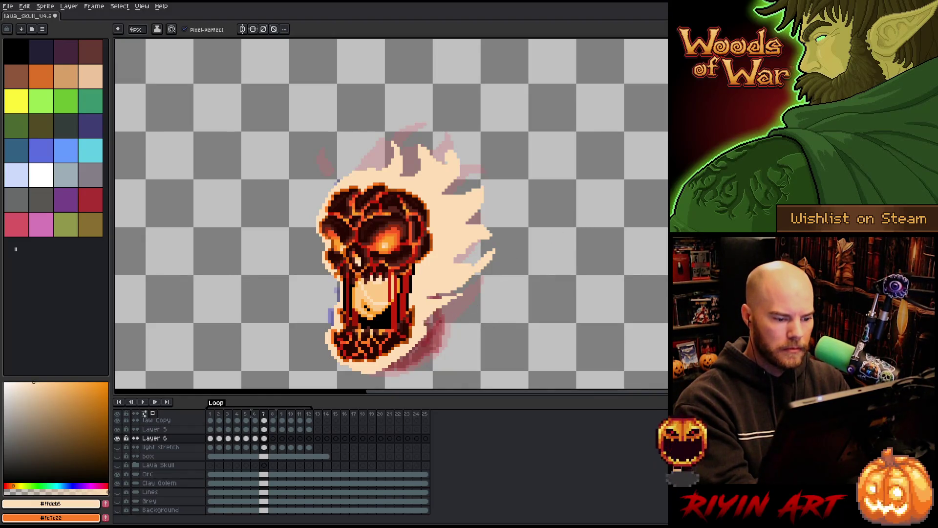
- On frame 8, draw a curved cream crown wisp arching over the skull's top
click(273, 439)
mouse_move(326, 187)
mouse_down()
mouse_move(325, 210)
mouse_move(370, 166)
mouse_move(373, 129)
mouse_move(383, 168)
mouse_move(381, 146)
mouse_up()
key(ctrl+z)
key(ctrl+z)
mouse_move(333, 171)
mouse_down()
mouse_move(386, 144)
mouse_move(374, 142)
mouse_move(376, 158)
mouse_move(422, 155)
mouse_move(400, 129)
mouse_move(403, 137)
mouse_up()
key(e)
key(b)
key(ctrl+z)
- Draw a cream flame spike right of the crown and extend cream flame down the skull's right edge
key(e)
key(b)
drag(408, 179, 440, 146)
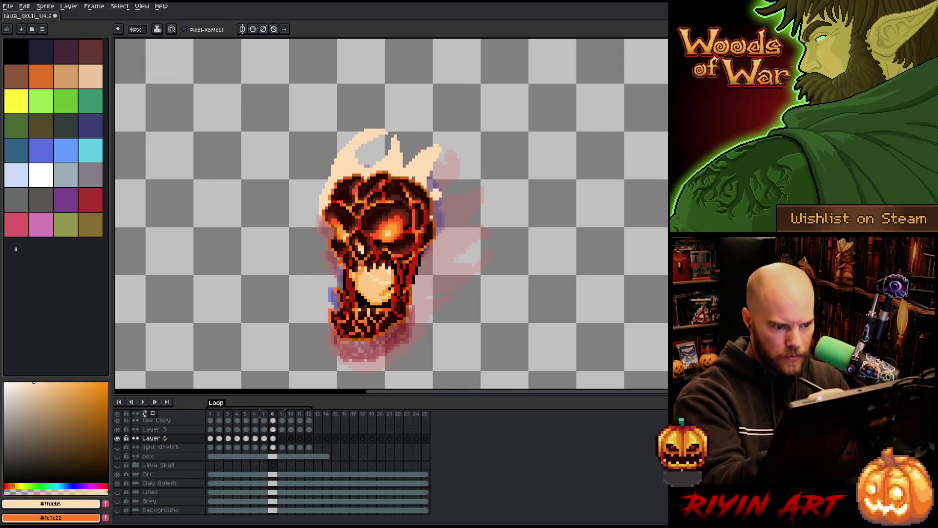
key(e)
drag(430, 188, 440, 151)
key(b)
key(e)
key(b)
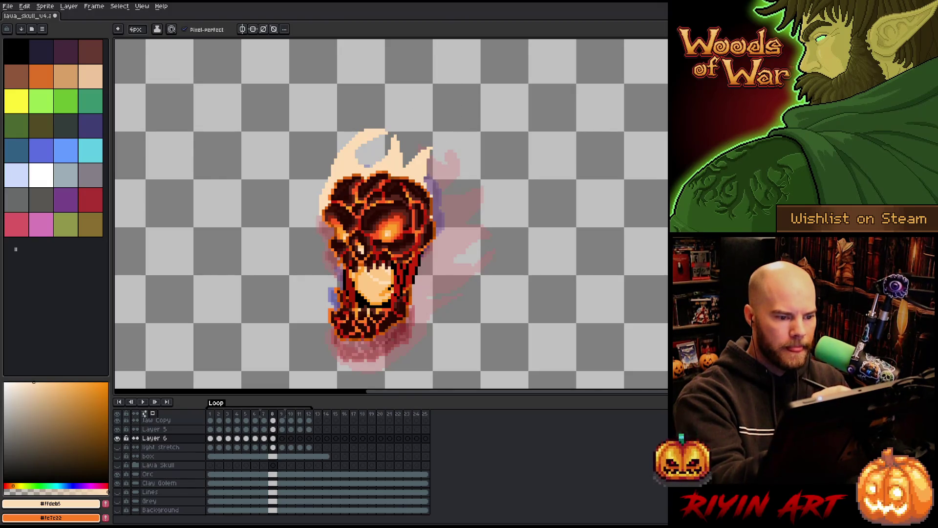
drag(432, 198, 429, 179)
mouse_move(433, 217)
mouse_down()
mouse_move(449, 200)
mouse_move(454, 214)
mouse_move(452, 188)
mouse_move(468, 208)
mouse_move(448, 272)
mouse_move(428, 279)
mouse_up()
- Add cream flames below and upper-right of the skull, outline its lower-left edge, and advance to frame 9
key(e)
key(b)
key(e)
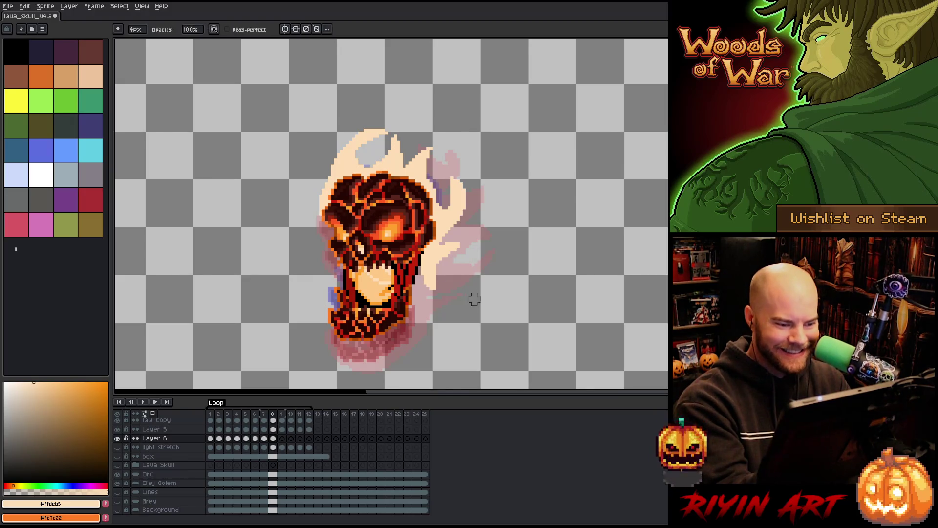
key(b)
mouse_move(450, 268)
mouse_down()
mouse_move(432, 313)
mouse_move(413, 299)
mouse_move(418, 258)
mouse_up()
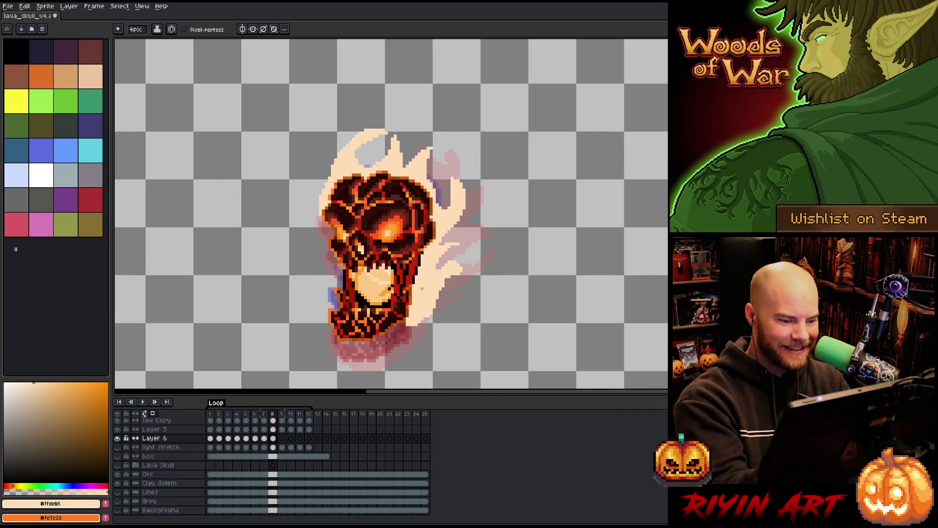
drag(462, 233, 481, 210)
key(e)
drag(476, 242, 479, 215)
key(b)
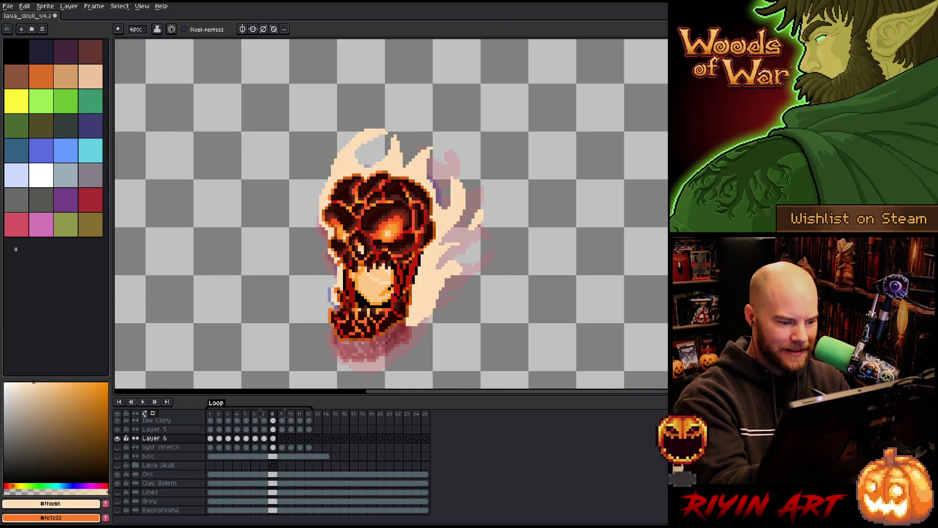
mouse_move(326, 304)
mouse_down()
mouse_move(332, 337)
mouse_move(365, 349)
mouse_move(403, 329)
mouse_up()
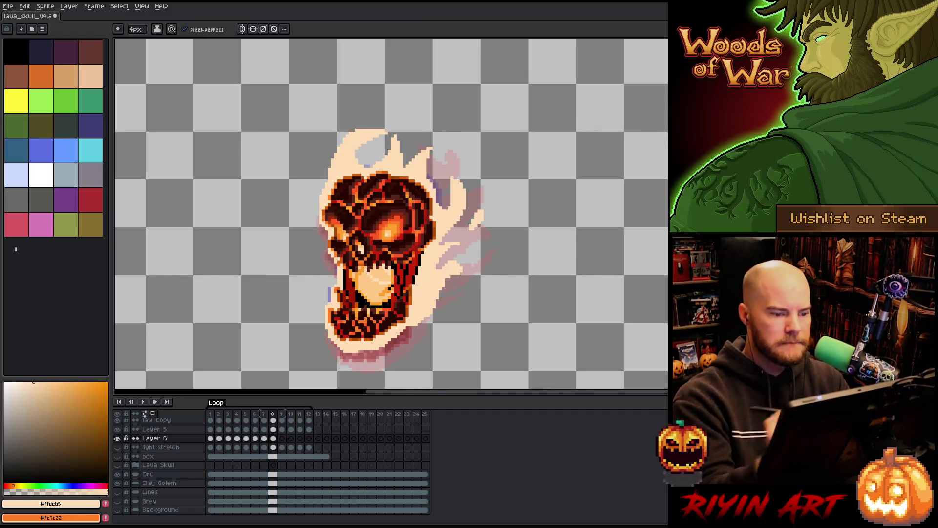
key(Right)
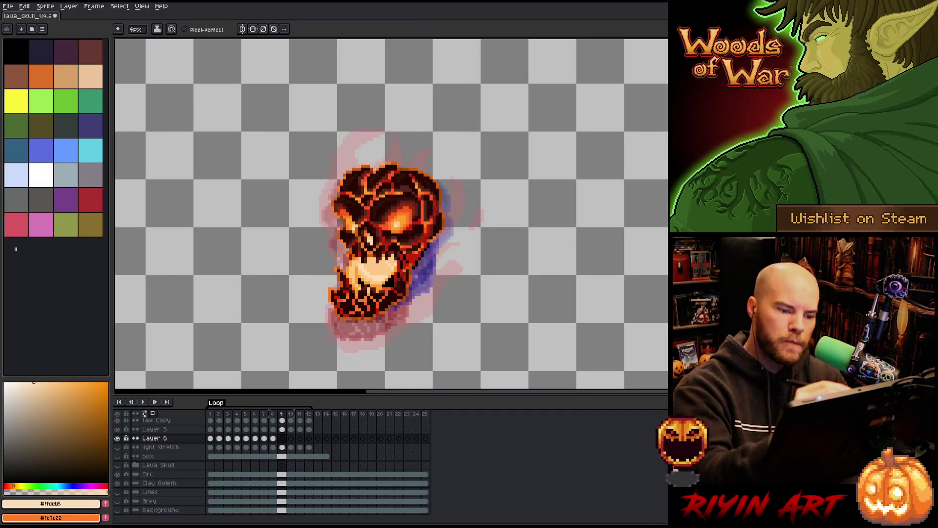
- Erase stray light pixels right of the skull and paint a small cream ember there
key(e)
drag(484, 200, 485, 208)
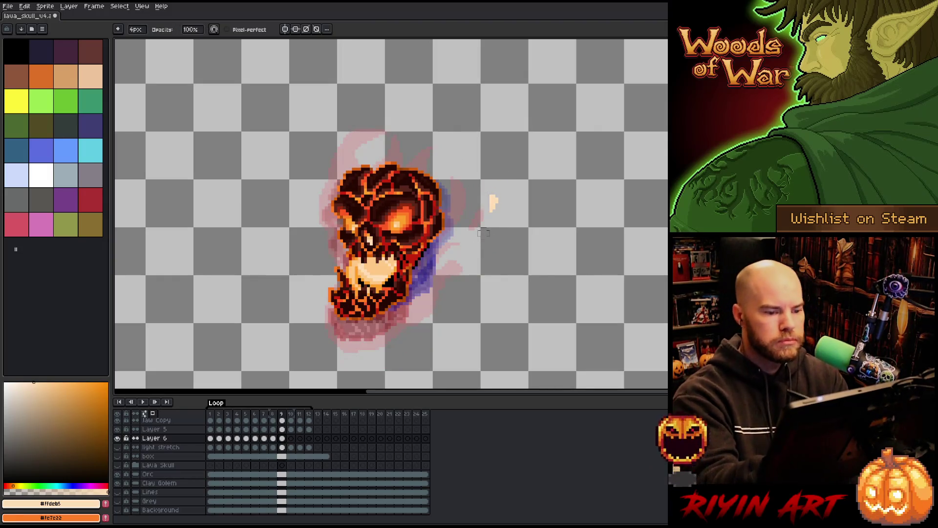
key(b)
drag(475, 176, 498, 209)
key(e)
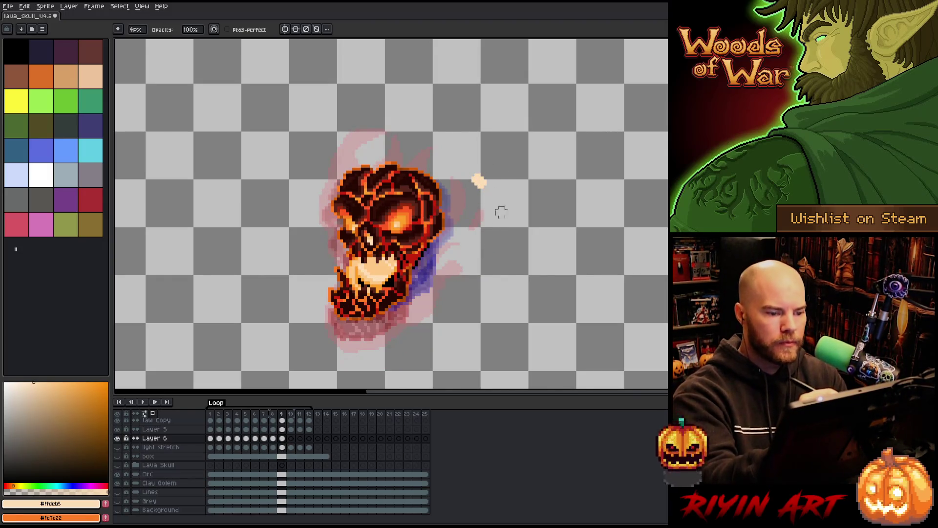
key(b)
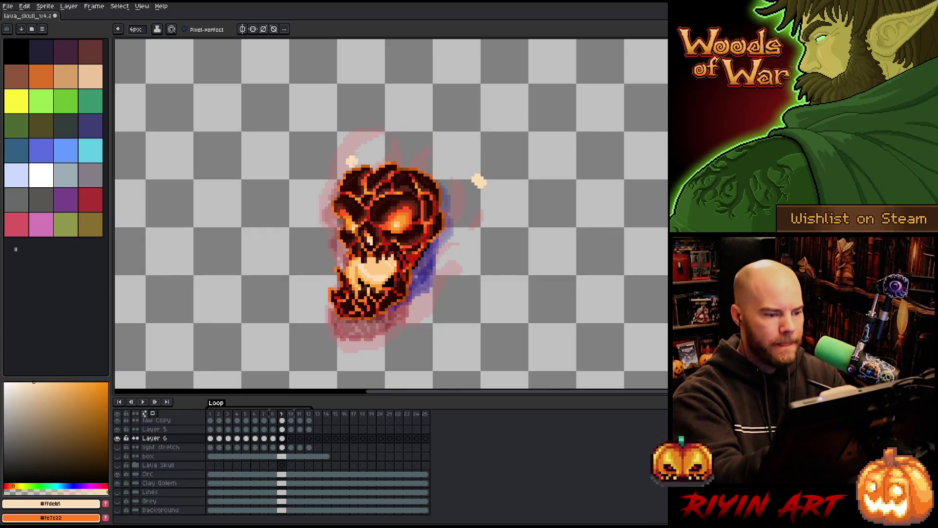
- Draw curved cream flame horns on the skull's top, trimming the right tip and lengthening the left one
drag(356, 161, 334, 129)
key(e)
key(b)
mouse_move(366, 167)
mouse_down()
mouse_move(393, 131)
mouse_move(380, 124)
mouse_move(401, 164)
mouse_move(377, 166)
mouse_move(433, 141)
mouse_move(430, 162)
mouse_up()
key(ctrl+z)
key(e)
key(b)
key(e)
key(b)
drag(379, 147, 381, 157)
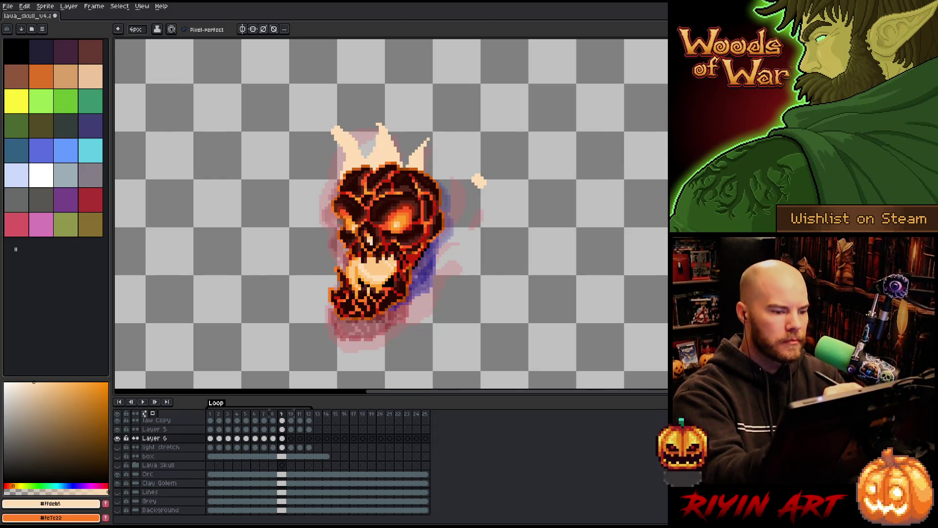
mouse_move(342, 128)
mouse_down()
mouse_move(323, 110)
mouse_move(342, 144)
mouse_up()
key(e)
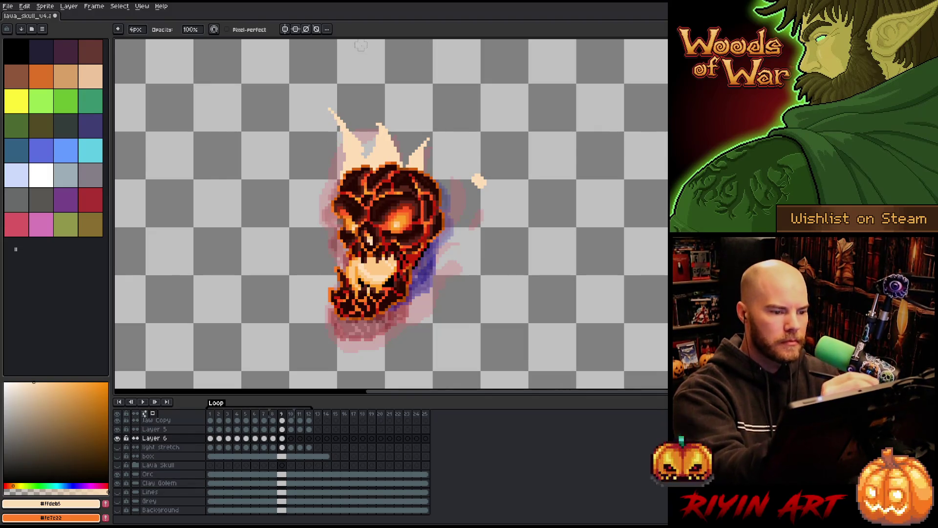
key(b)
- Add a flame on the upper left and paint cream along the skull's left edge and lower-left jaw
mouse_move(344, 179)
mouse_down()
mouse_move(340, 157)
mouse_move(323, 193)
mouse_up()
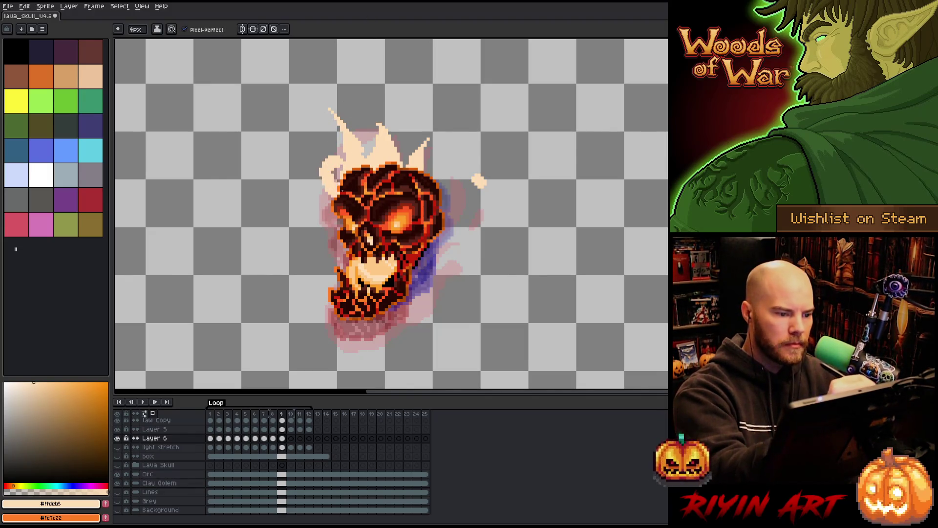
key(e)
drag(329, 152, 337, 166)
key(b)
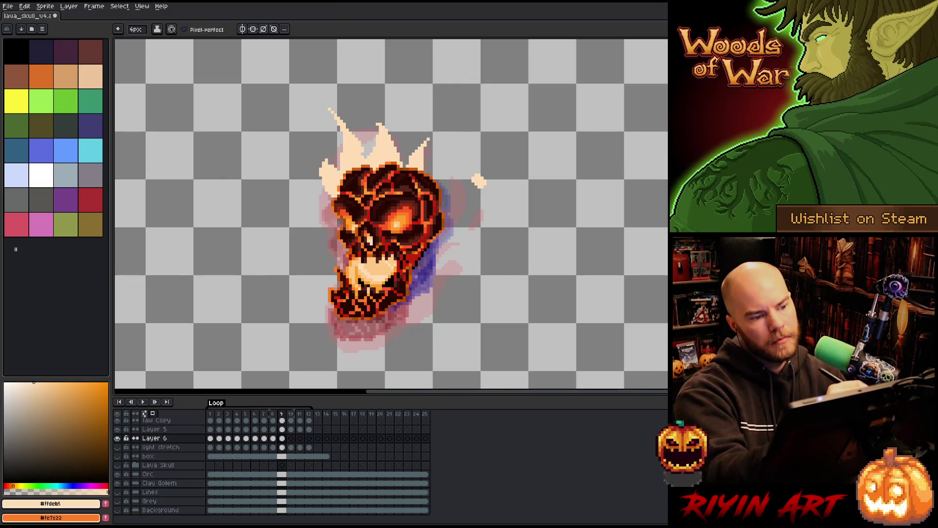
mouse_move(330, 194)
mouse_down()
mouse_move(345, 261)
mouse_move(328, 259)
mouse_move(326, 244)
mouse_move(320, 264)
mouse_up()
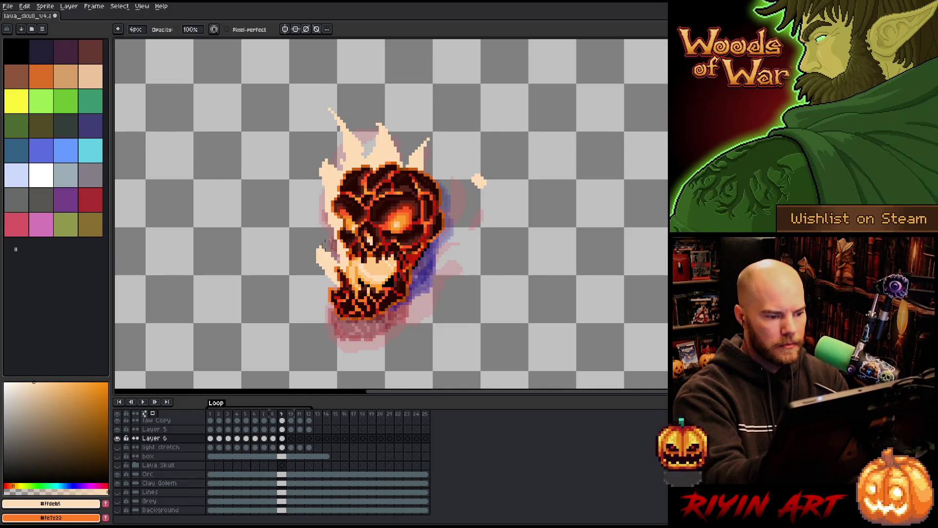
mouse_move(335, 278)
mouse_down()
mouse_move(325, 315)
mouse_move(357, 327)
mouse_move(339, 330)
mouse_move(395, 307)
mouse_move(413, 281)
mouse_move(449, 201)
mouse_move(411, 123)
mouse_move(417, 154)
mouse_up()
key(e)
key(b)
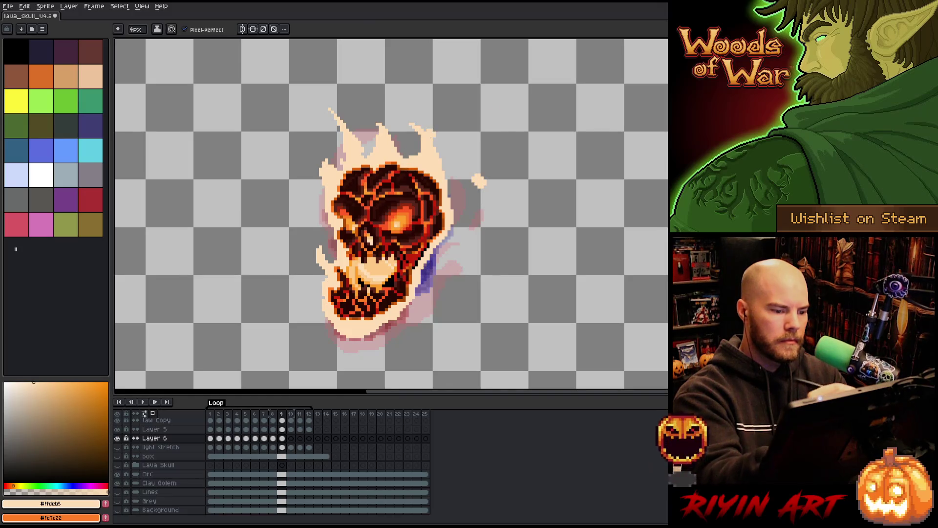
- Compare frames 9 and 10, then on frame 10 draw pale flame strokes right of and above the skull
key(comma)
key(period)
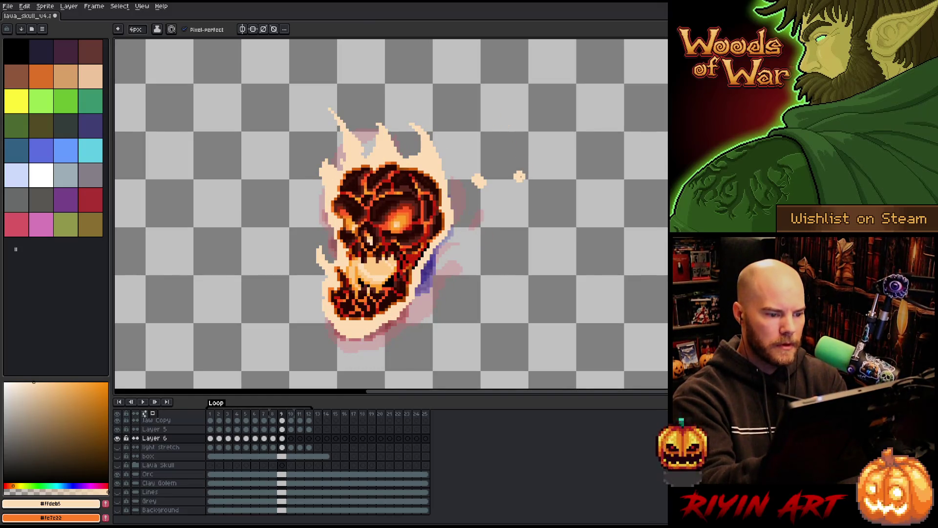
key(period)
key(comma)
key(period)
drag(457, 230, 443, 128)
key(ctrl+z)
mouse_move(457, 229)
mouse_down()
mouse_move(443, 136)
mouse_move(437, 174)
mouse_move(445, 130)
mouse_move(454, 137)
mouse_up()
key(e)
key(b)
drag(425, 174, 391, 126)
- Reshape the upper pale flame on frame 10, then bring the Visual Studio Code Core.cpp window forward
key(e)
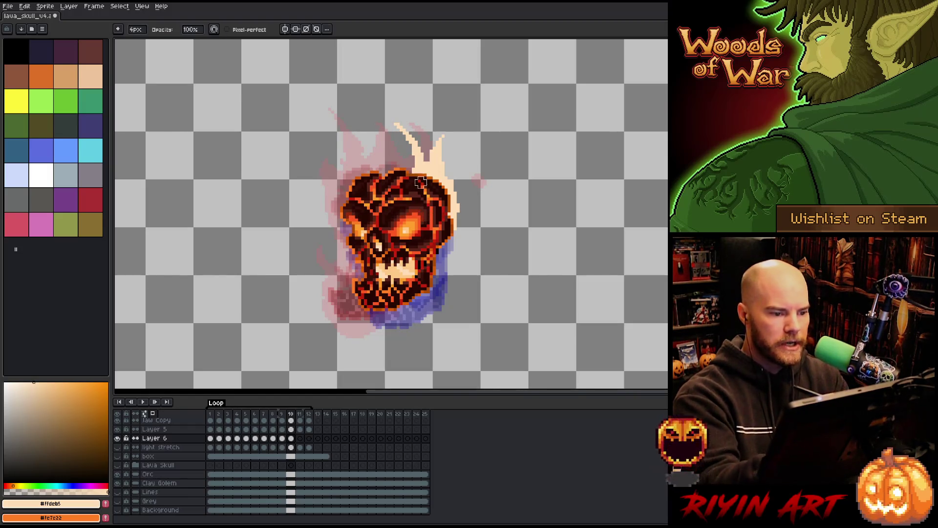
key(b)
drag(411, 172, 394, 126)
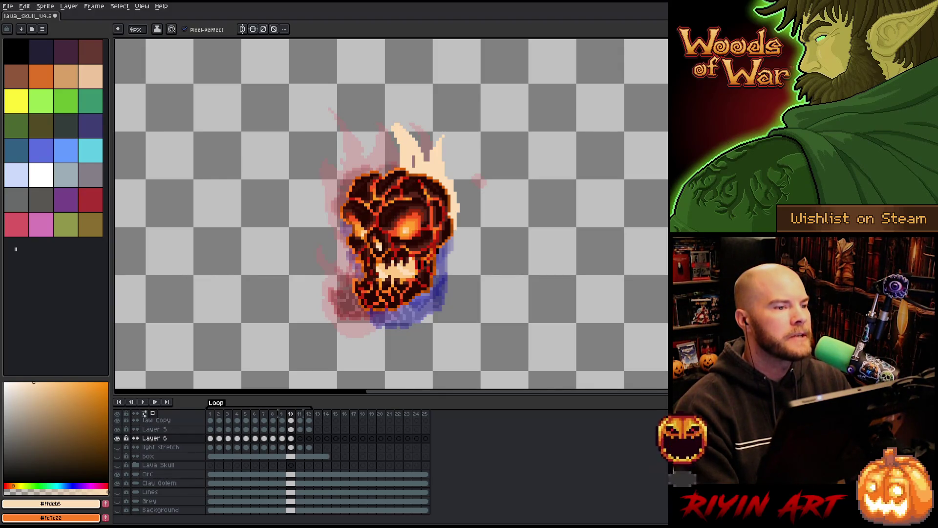
key(alt+Tab)
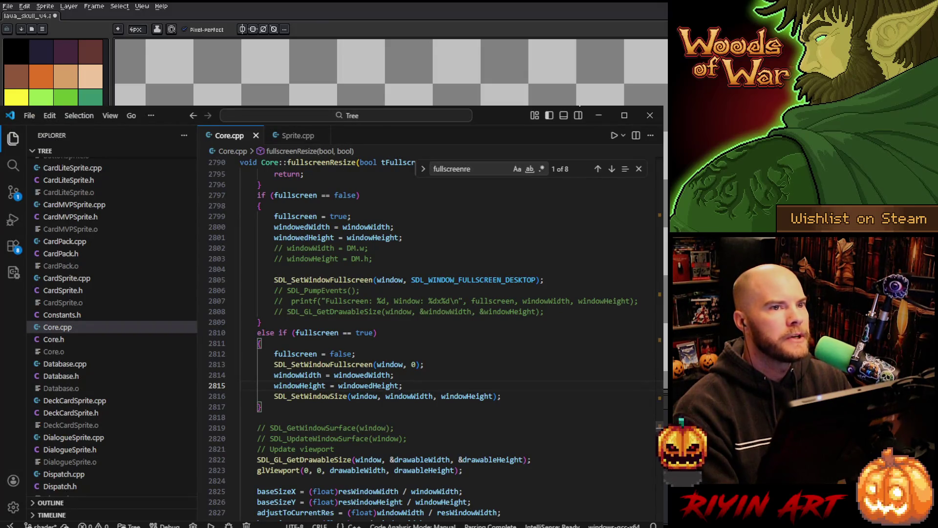
- Minimize the Visual Studio Code Core.cpp window to reveal the Aseprite sprite again
click(598, 116)
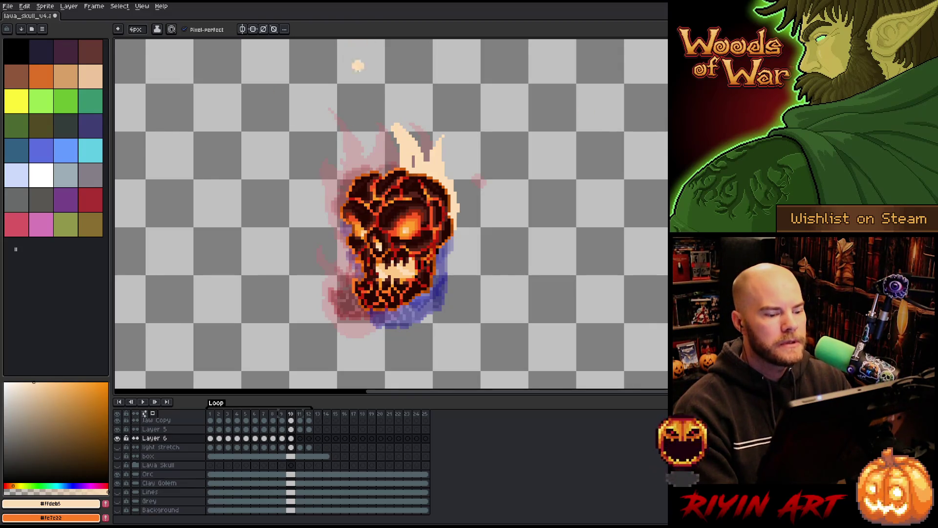
- Erase stray light flame pixels on frame 10 and try, then undo, a flame spike on the upper left
key(e)
mouse_move(394, 125)
mouse_down()
mouse_move(397, 152)
mouse_move(384, 111)
mouse_move(393, 164)
mouse_up()
key(b)
key(e)
key(b)
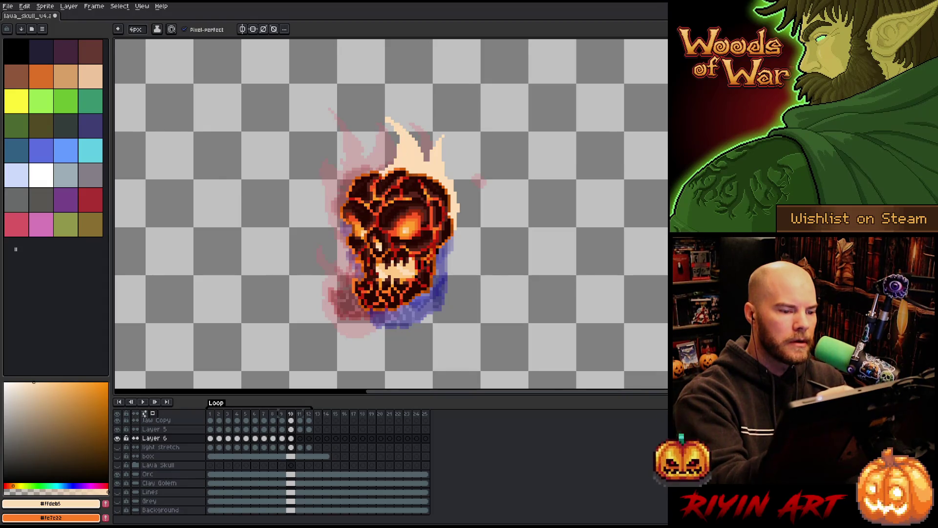
mouse_move(367, 166)
mouse_down()
mouse_move(356, 125)
mouse_move(366, 154)
mouse_move(379, 137)
mouse_move(389, 162)
mouse_move(357, 169)
mouse_move(326, 139)
mouse_up()
key(e)
key(b)
key(ctrl+z)
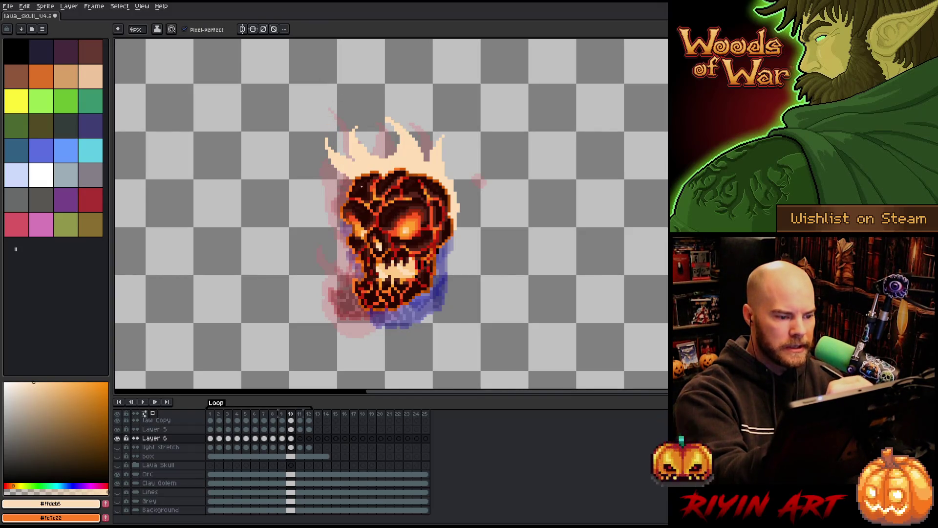
- Draw a cream flame spike extending left of the skull, discard a stray wisp on the right, and move to frame 11
mouse_move(343, 181)
mouse_down()
mouse_move(296, 171)
mouse_move(332, 185)
mouse_up()
key(e)
key(b)
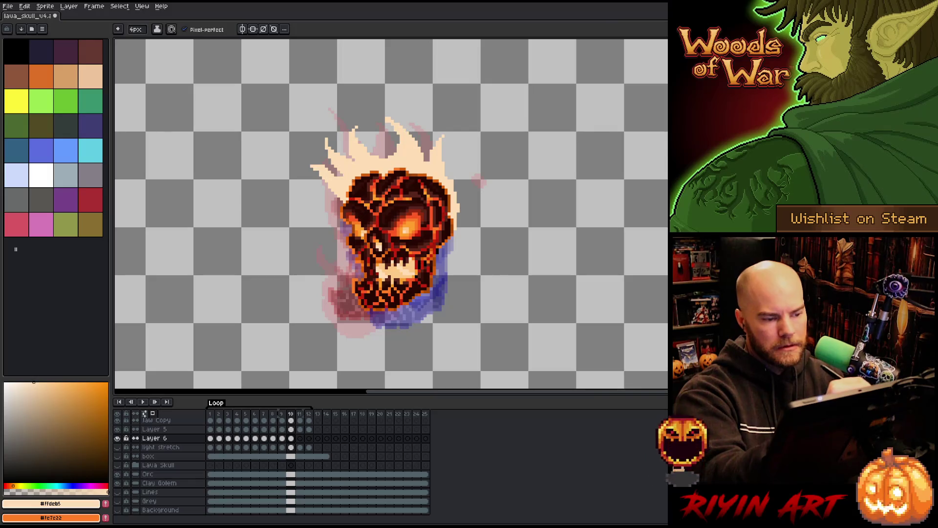
click(478, 168)
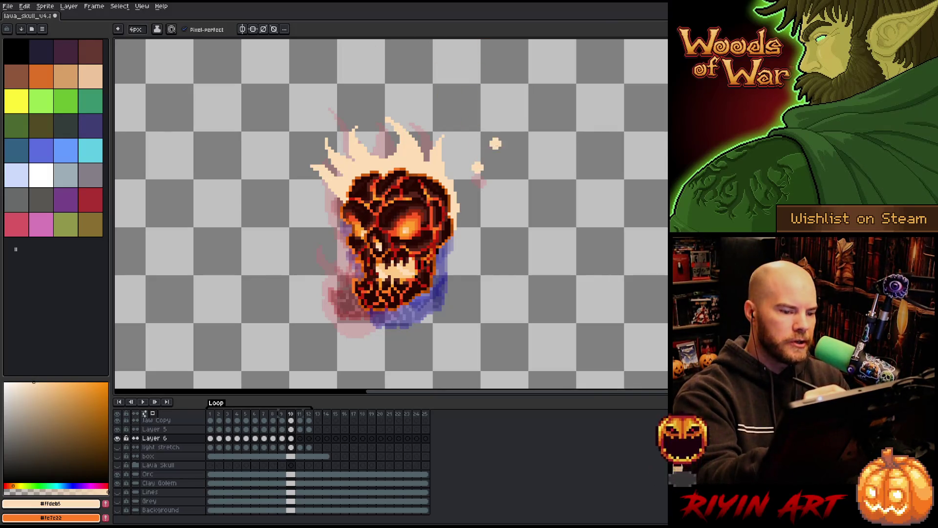
key(ctrl+z)
key(e)
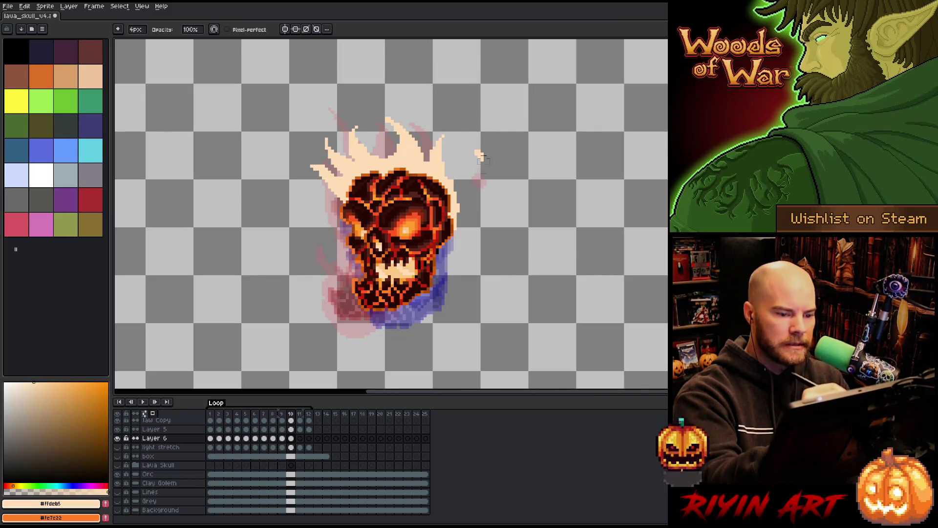
key(b)
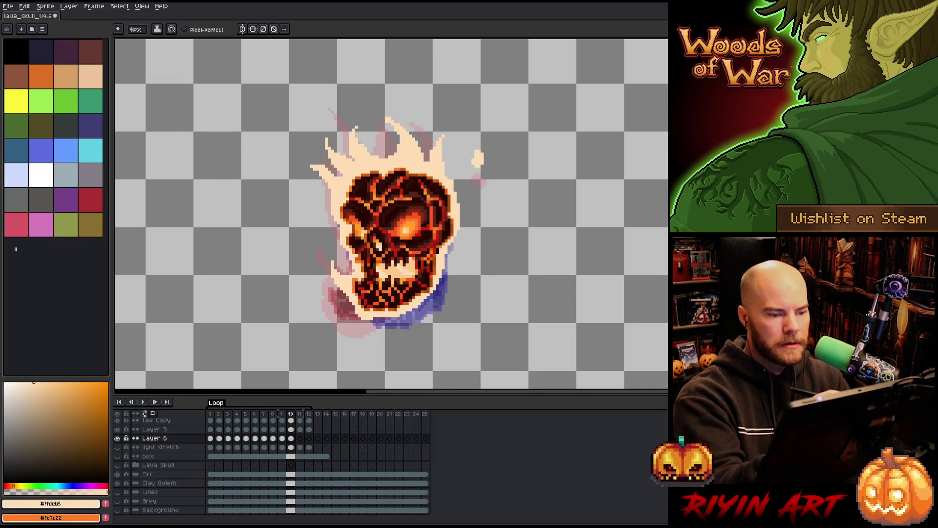
key(Right)
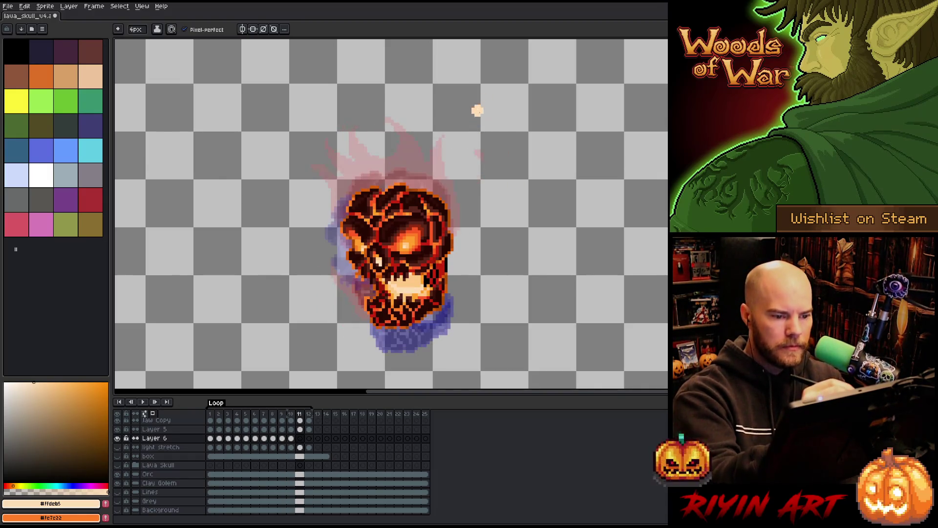
- Paint tall cream flames rising from the skull's upper right, middle and left, carving a gap in the middle one
key(e)
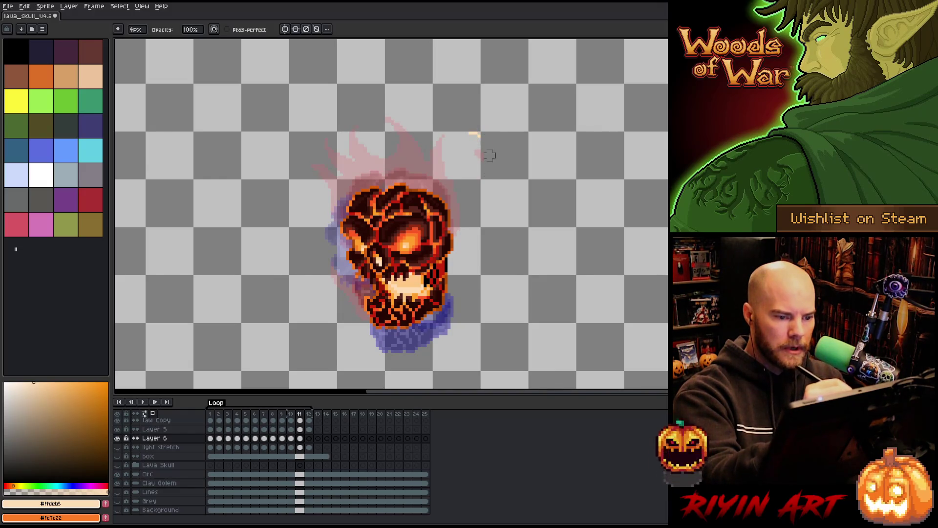
key(b)
drag(454, 230, 431, 120)
mouse_move(416, 185)
mouse_down()
mouse_move(407, 110)
mouse_move(408, 168)
mouse_move(384, 173)
mouse_move(375, 154)
mouse_up()
mouse_move(380, 189)
mouse_down()
mouse_move(371, 156)
mouse_move(357, 151)
mouse_up()
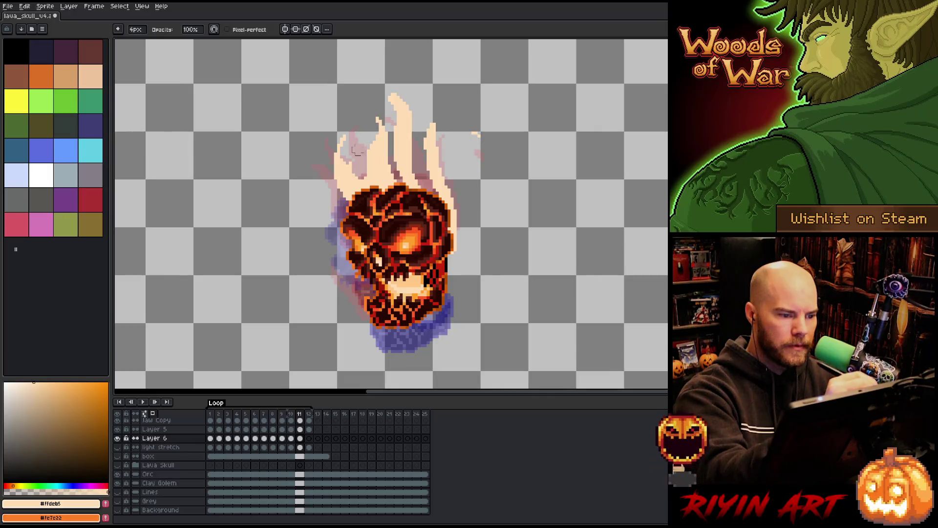
mouse_move(418, 128)
mouse_down()
mouse_move(397, 100)
mouse_move(400, 181)
mouse_move(433, 194)
mouse_up()
key(b)
key(e)
- Add a new tip to the right flame and a cream rim along the right, lower-left and left edges, then select frame 12
drag(440, 130, 437, 118)
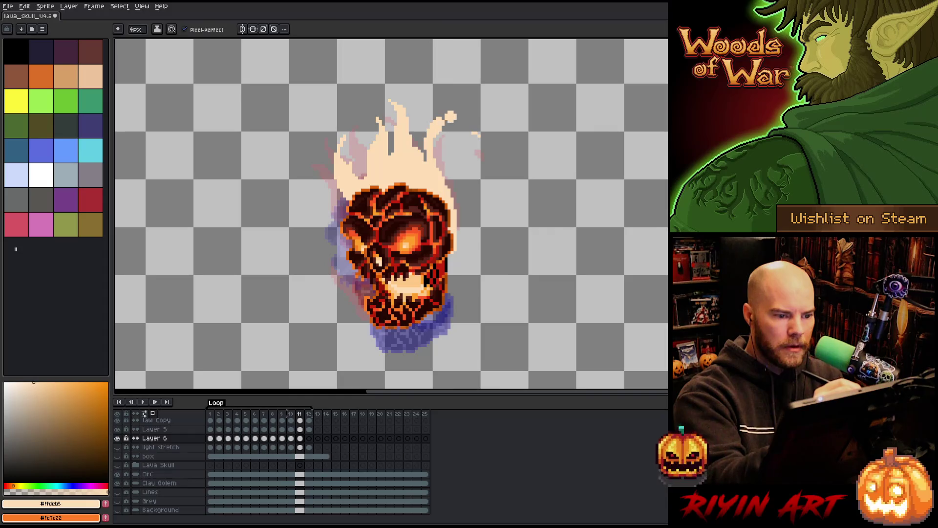
drag(436, 141, 457, 205)
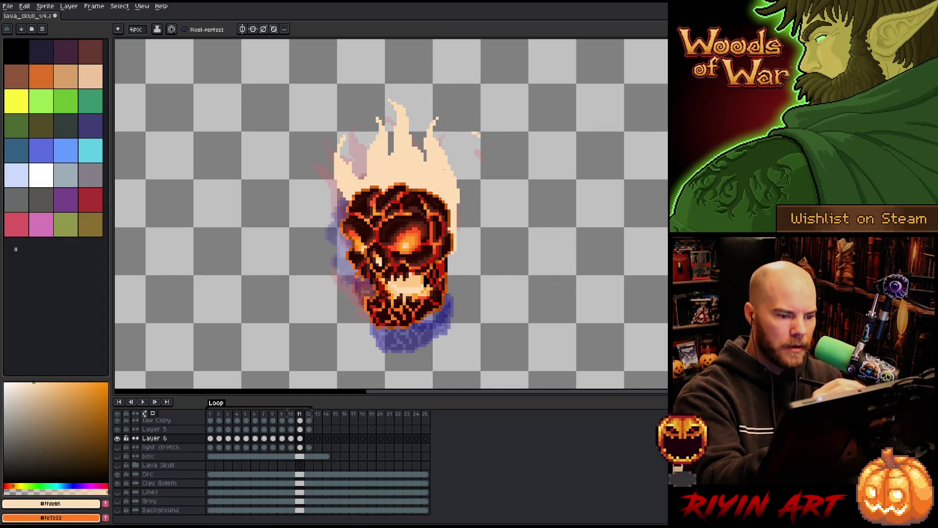
mouse_move(456, 252)
mouse_down()
mouse_move(444, 308)
mouse_move(425, 322)
mouse_move(393, 331)
mouse_move(364, 315)
mouse_move(367, 293)
mouse_up()
drag(386, 330, 369, 325)
mouse_move(372, 292)
mouse_down()
mouse_move(345, 255)
mouse_move(331, 177)
mouse_up()
drag(376, 126, 383, 119)
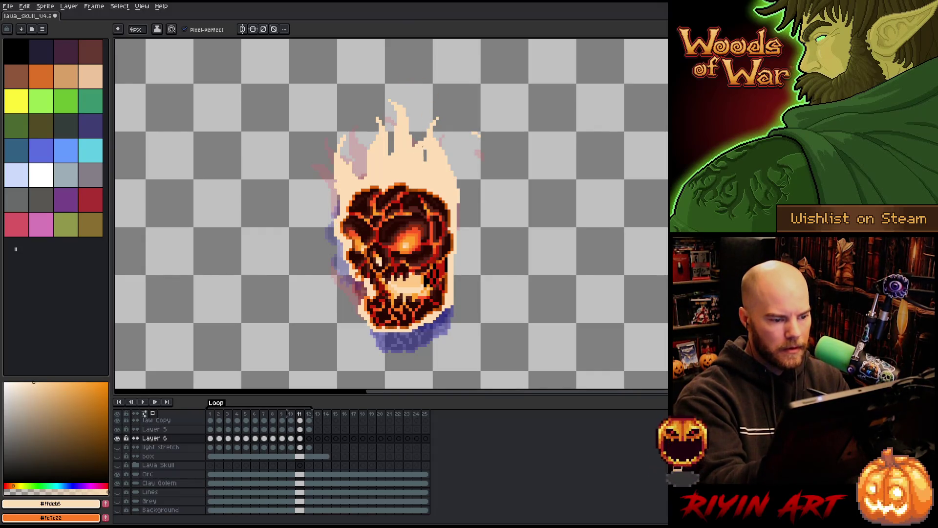
click(309, 438)
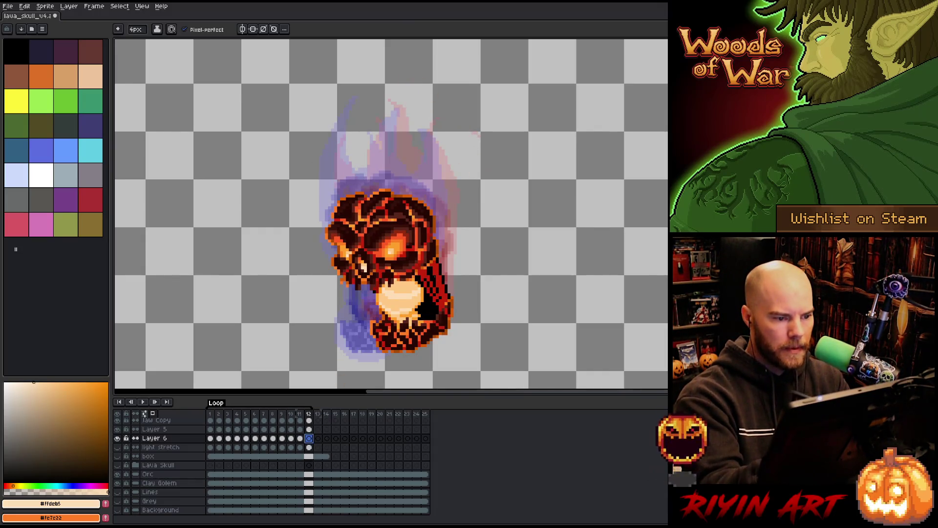
- Set the brush to 1px and outline the jagged flame crown and the skull's sides in cream
drag(136, 29, 110, 97)
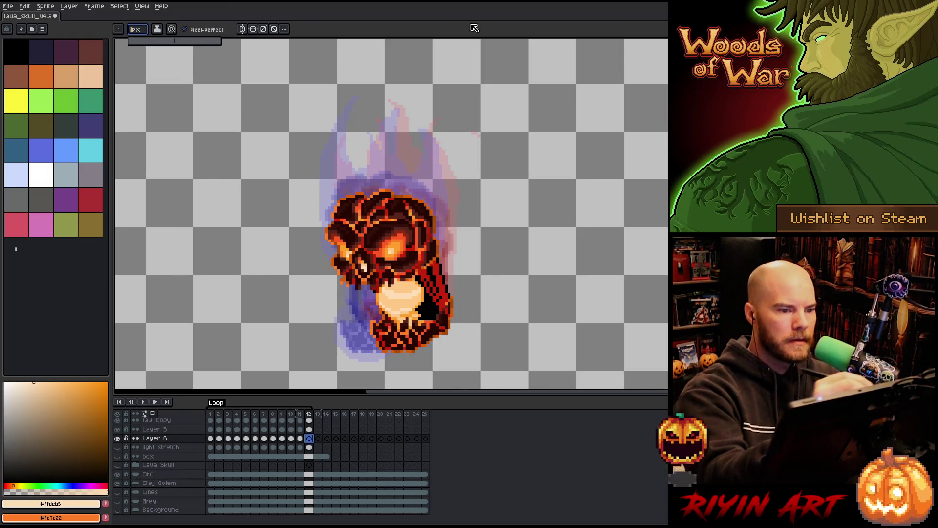
mouse_move(332, 211)
mouse_down()
mouse_move(339, 137)
mouse_move(360, 191)
mouse_move(377, 120)
mouse_move(396, 158)
mouse_move(391, 122)
mouse_move(415, 155)
mouse_move(402, 138)
mouse_move(415, 185)
mouse_move(443, 136)
mouse_move(454, 187)
mouse_move(431, 146)
mouse_move(444, 126)
mouse_move(453, 186)
mouse_move(435, 144)
mouse_move(452, 129)
mouse_move(442, 182)
mouse_up()
key(ctrl+z)
key(ctrl+z)
key(ctrl+z)
key(ctrl+z)
mouse_move(457, 130)
mouse_down()
mouse_move(423, 155)
mouse_move(414, 190)
mouse_up()
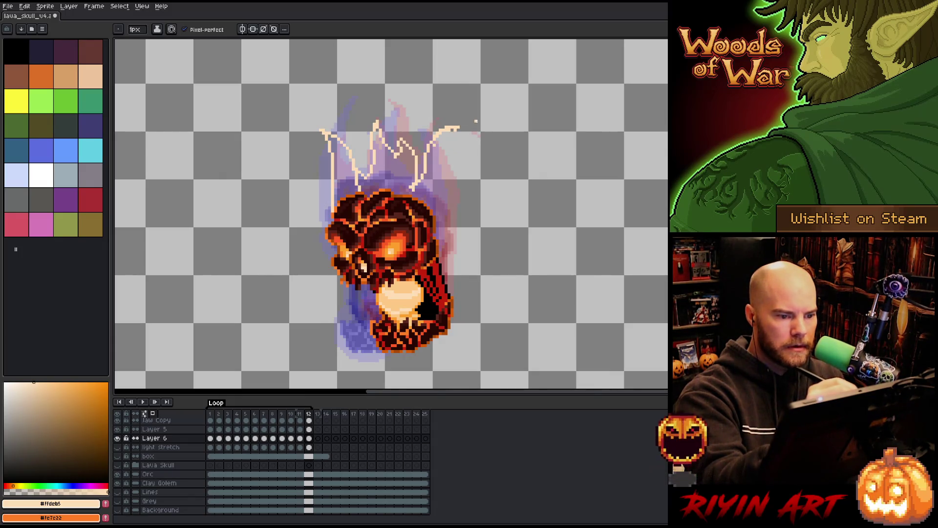
mouse_move(440, 138)
mouse_down()
mouse_move(454, 203)
mouse_move(460, 195)
mouse_move(455, 290)
mouse_up()
mouse_move(437, 342)
mouse_down()
mouse_move(381, 358)
mouse_move(372, 315)
mouse_move(331, 270)
mouse_move(326, 197)
mouse_up()
- Fill the flame outline with solid cream, touch up the left and right edges, and play the animation
key(g)
click(391, 162)
key(b)
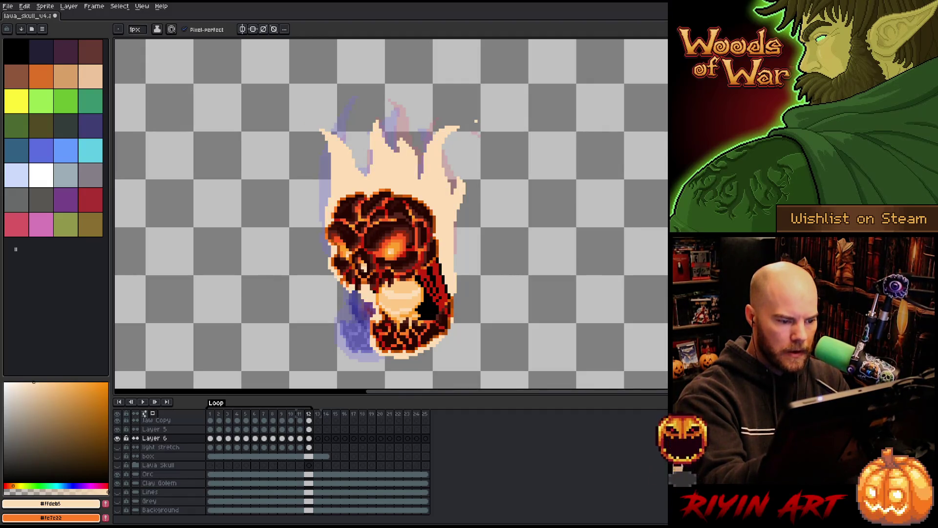
drag(327, 249, 323, 230)
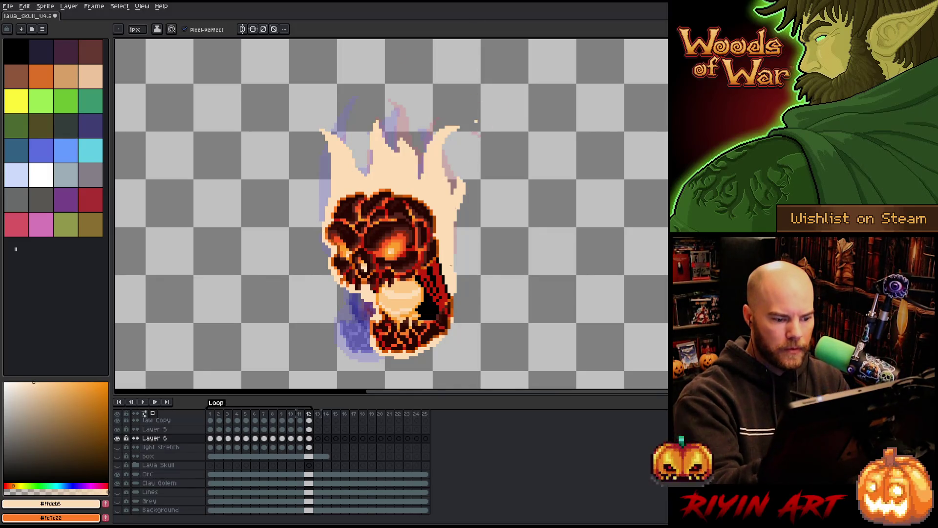
drag(455, 294, 447, 335)
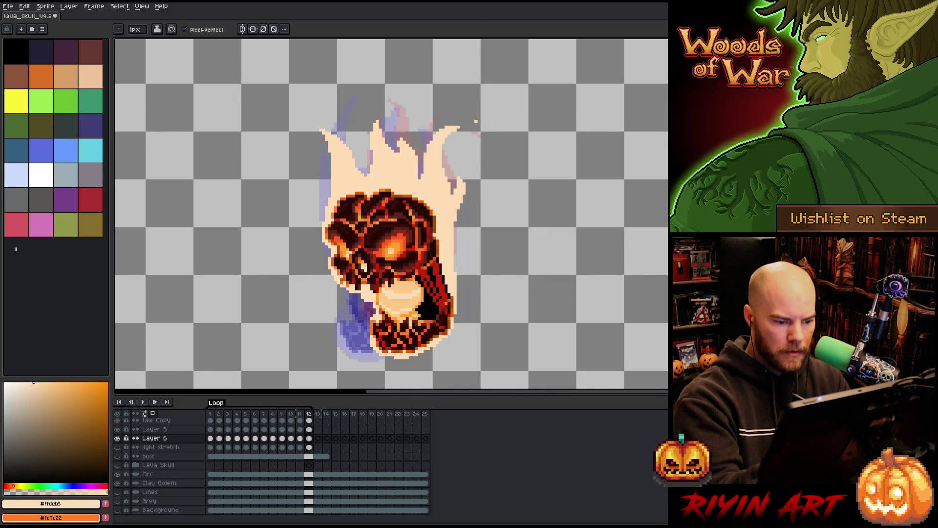
key(Return)
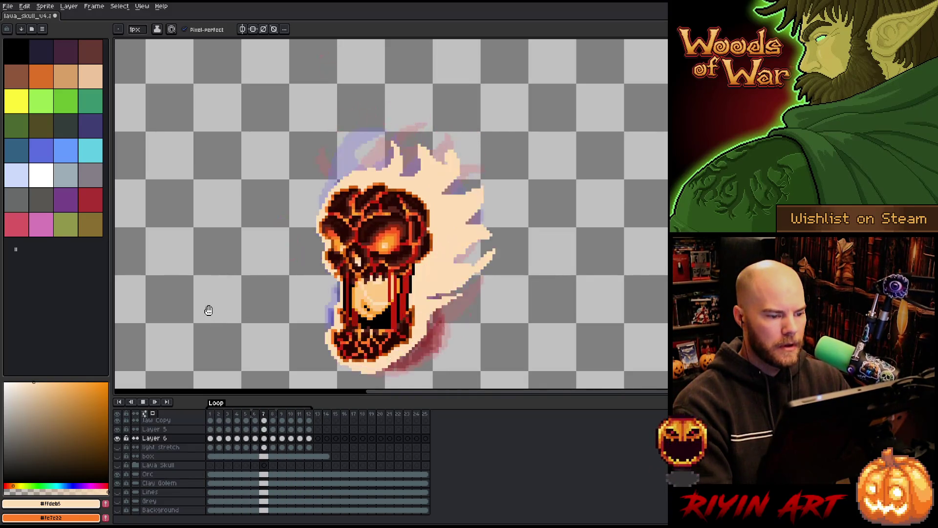
scroll(208, 310, down, 3)
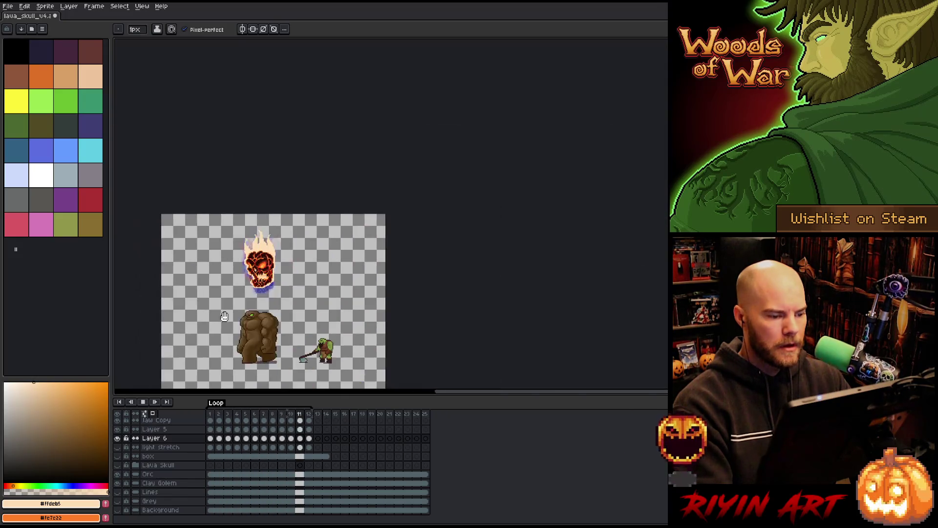
scroll(225, 319, up, 2)
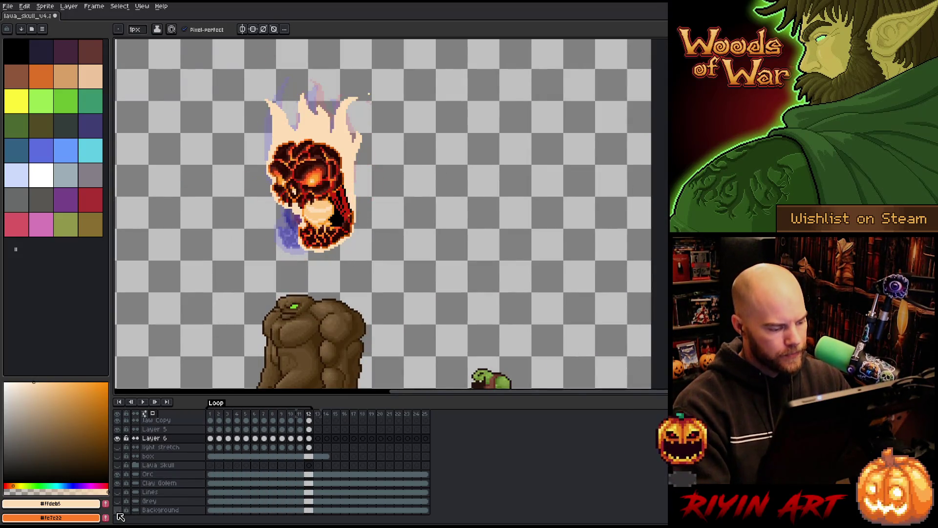
key(Return)
scroll(220, 278, down, 2)
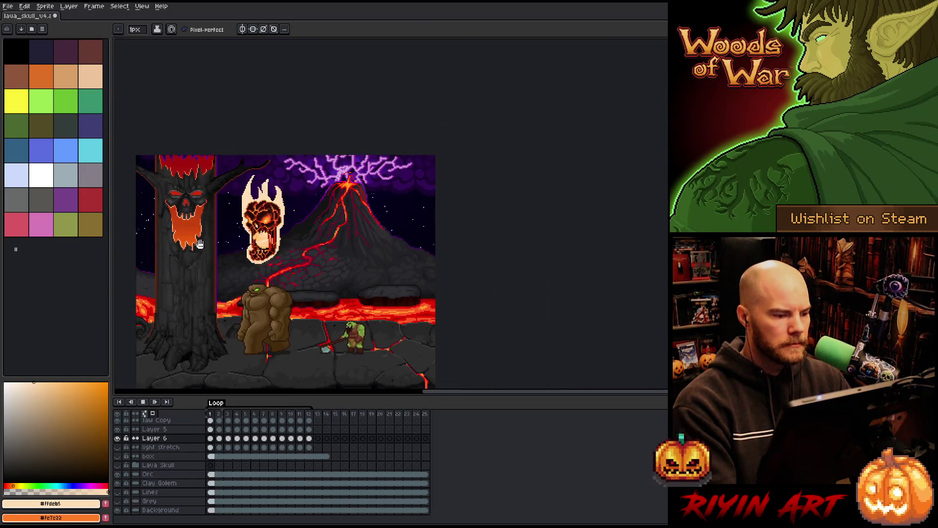
scroll(207, 246, up, 2)
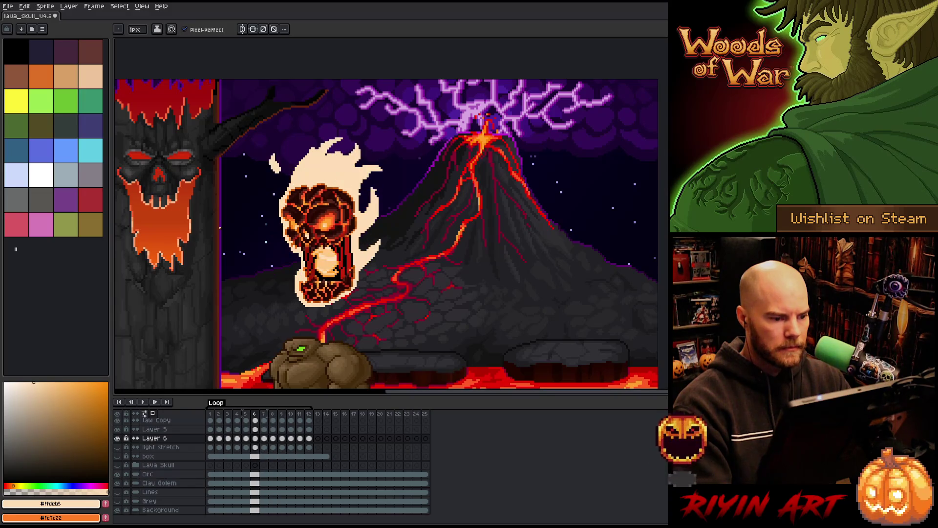
scroll(210, 214, up, 1)
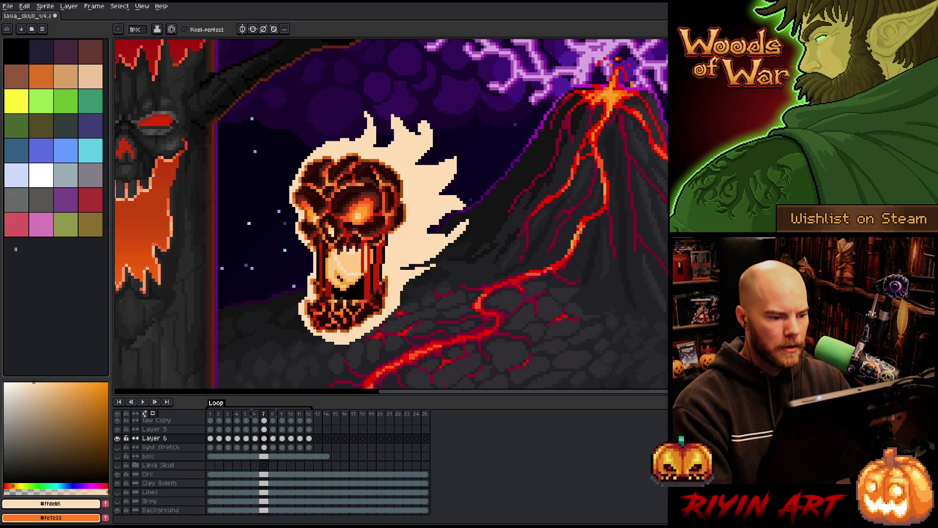
key(Return)
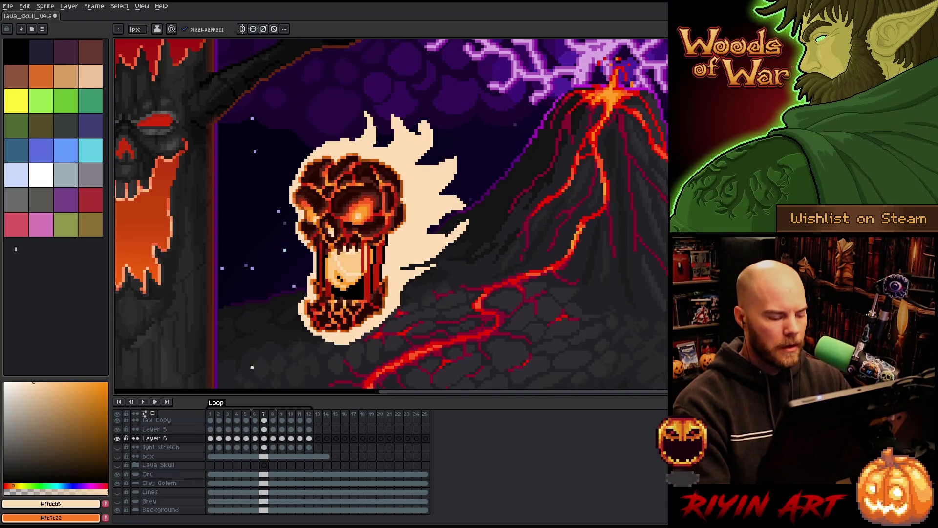
scroll(276, 460, up, 3)
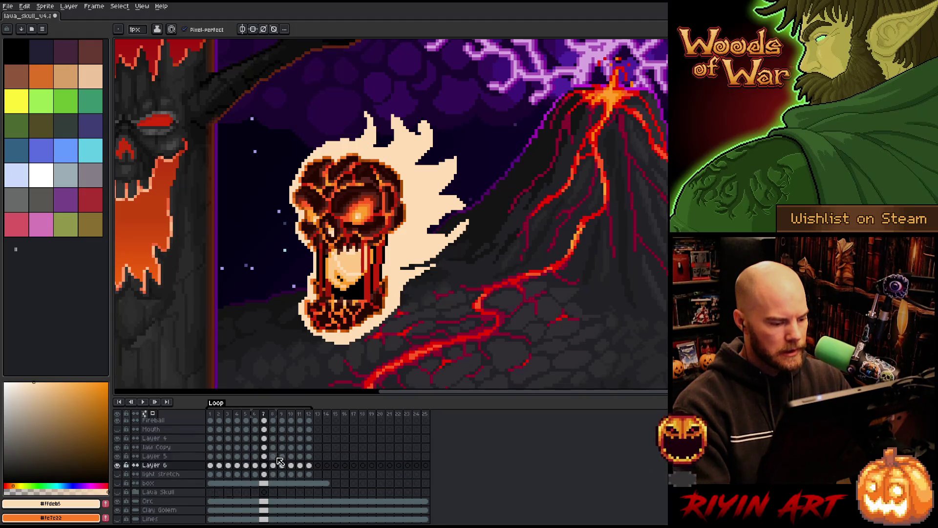
scroll(161, 503, down, 3)
click(119, 511)
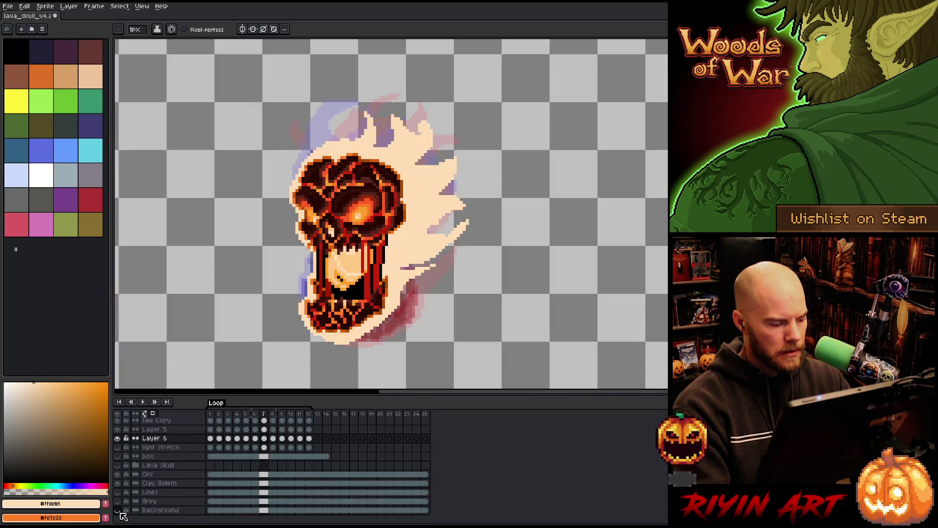
- Rename Layer 6 to 'fire'
scroll(123, 516, up, 5)
click(162, 484)
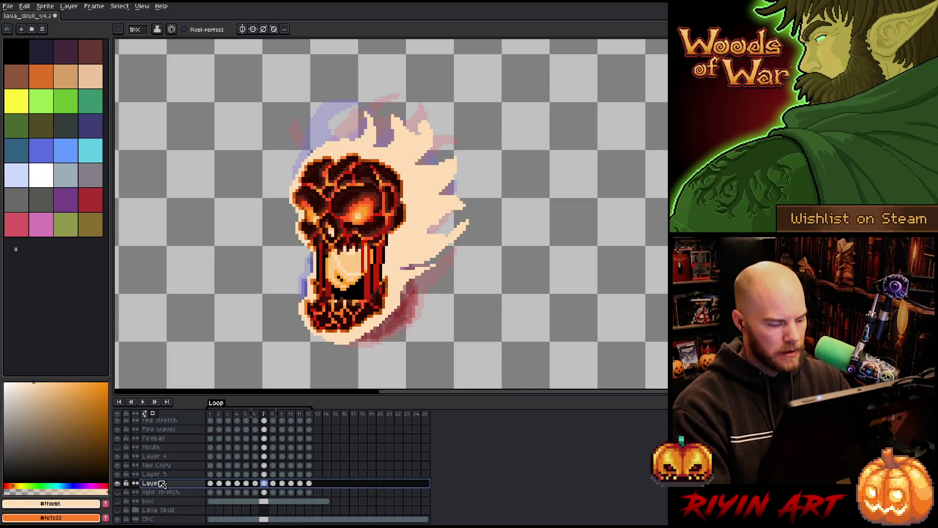
double_click(160, 484)
text(fir)
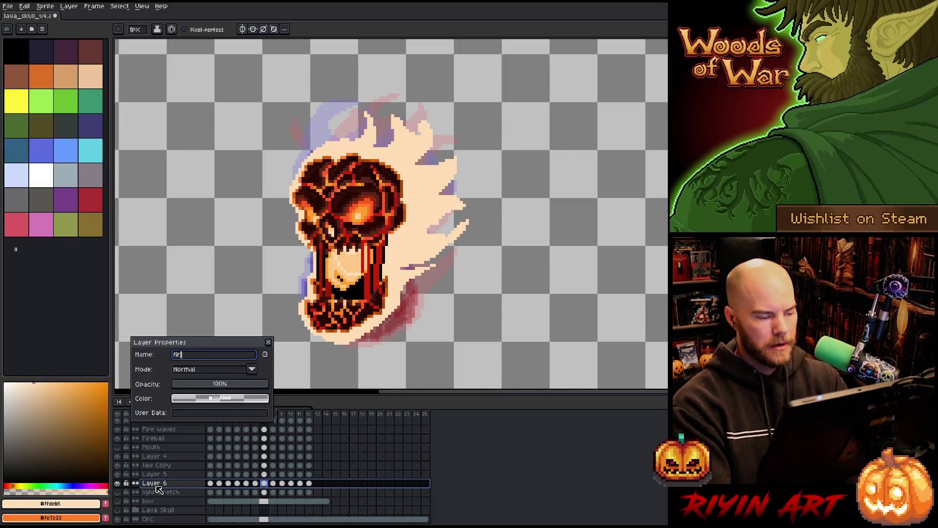
text(e)
key(Return)
click(267, 485)
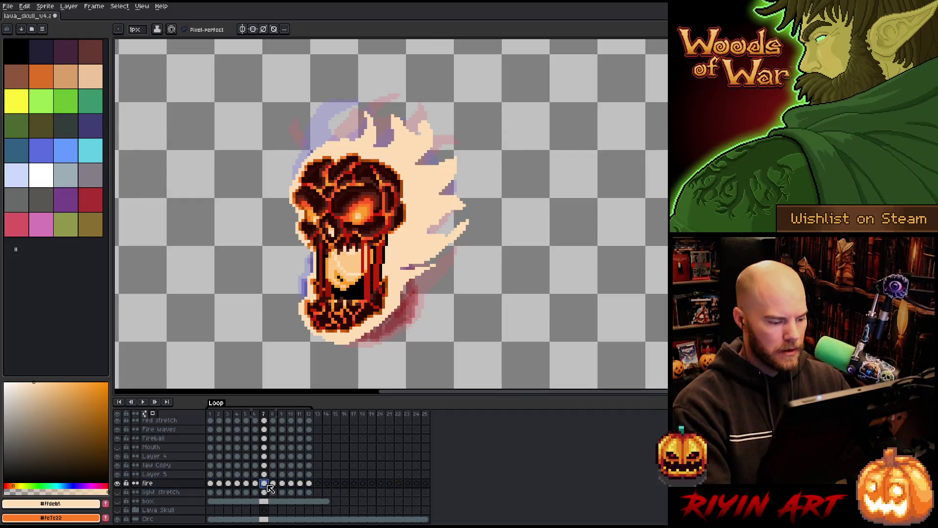
- Clear frame 7's old flame, draw a new cream flame outline around the skull, and fill it solid
key(Delete)
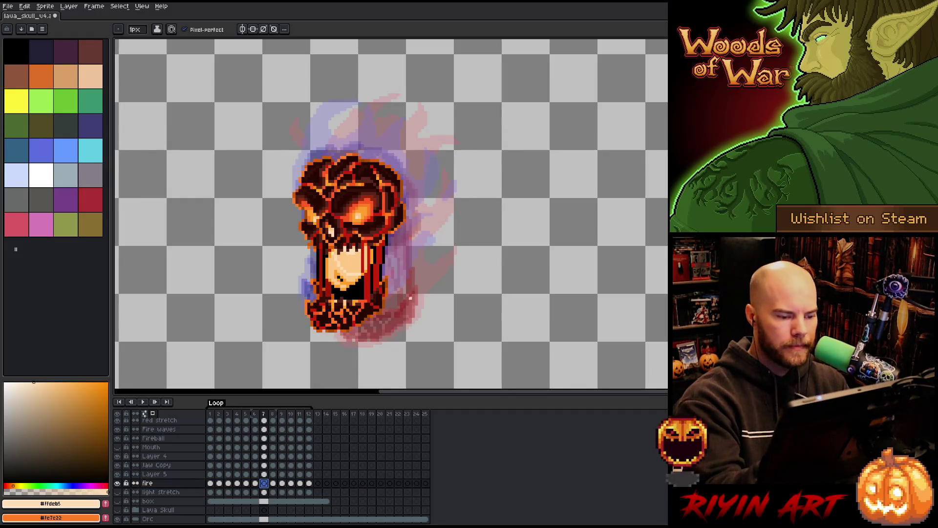
mouse_move(384, 313)
mouse_down()
mouse_move(432, 228)
mouse_move(406, 239)
mouse_move(422, 200)
mouse_move(422, 155)
mouse_move(409, 179)
mouse_move(404, 116)
mouse_move(396, 147)
mouse_move(375, 143)
mouse_move(379, 126)
mouse_move(364, 92)
mouse_move(359, 127)
mouse_move(322, 98)
mouse_move(320, 146)
mouse_move(311, 127)
mouse_move(298, 211)
mouse_move(313, 262)
mouse_move(299, 313)
mouse_move(337, 337)
mouse_move(389, 296)
mouse_up()
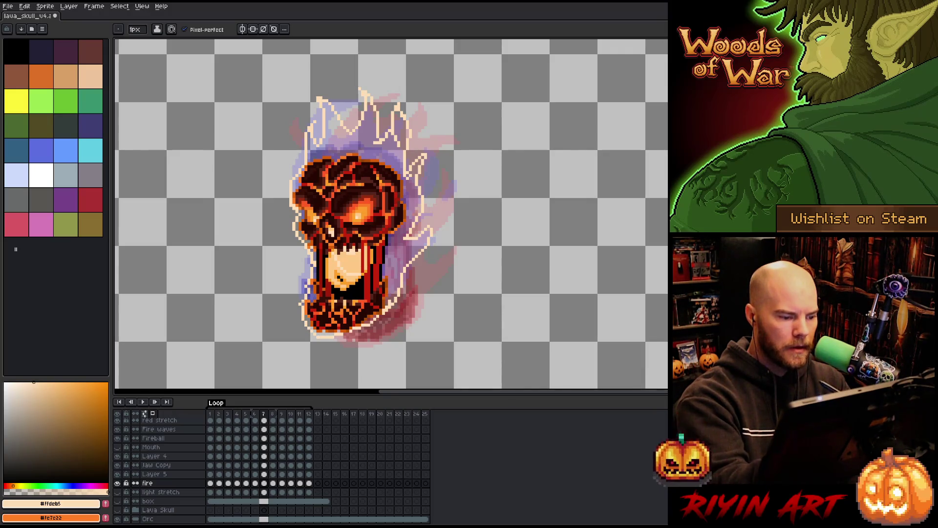
key(g)
click(352, 127)
key(b)
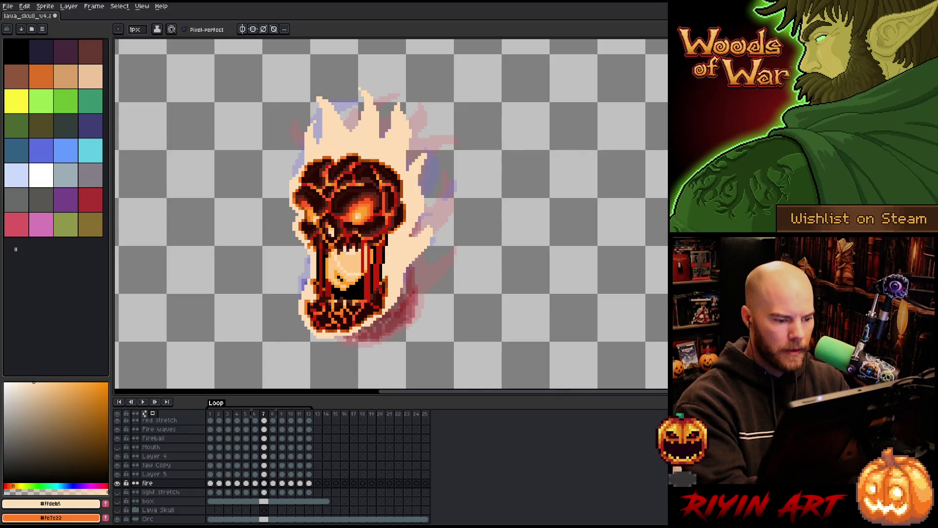
key(minus)
key(minus)
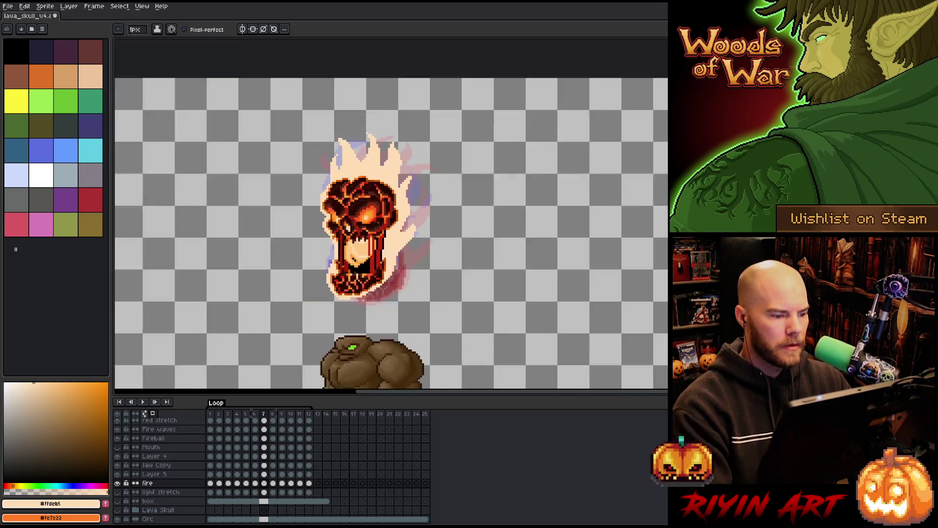
- Zoom out, turn on the Background layer, and play then stop the flaming skull animation
scroll(447, 85, up, 3)
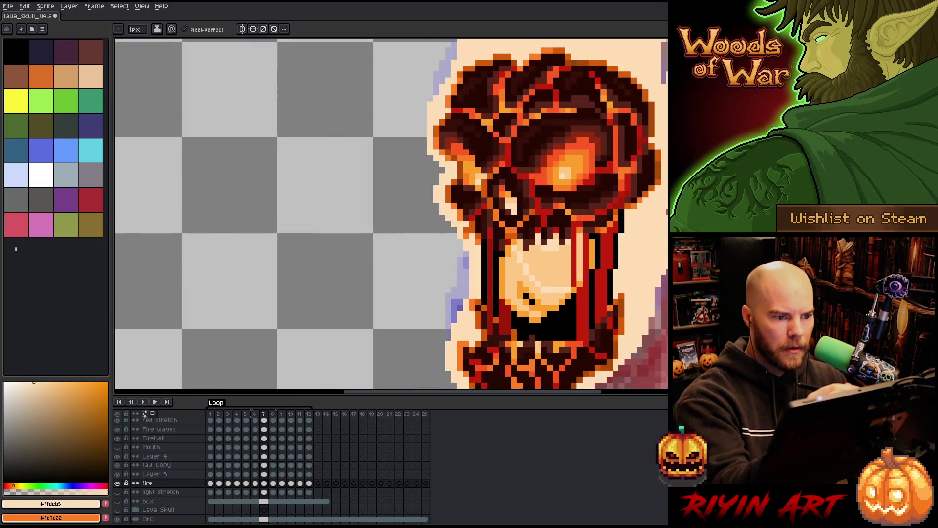
key(minus)
key(minus)
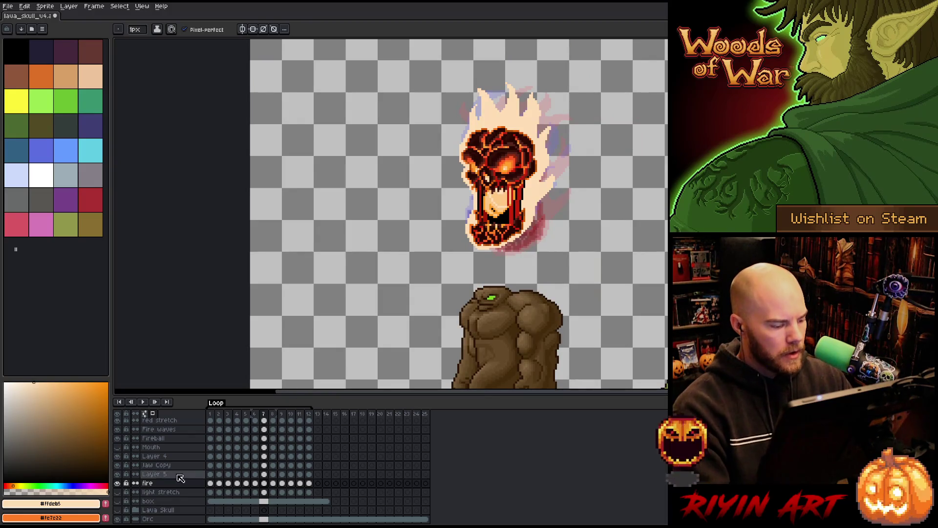
scroll(128, 499, down, 2)
click(117, 510)
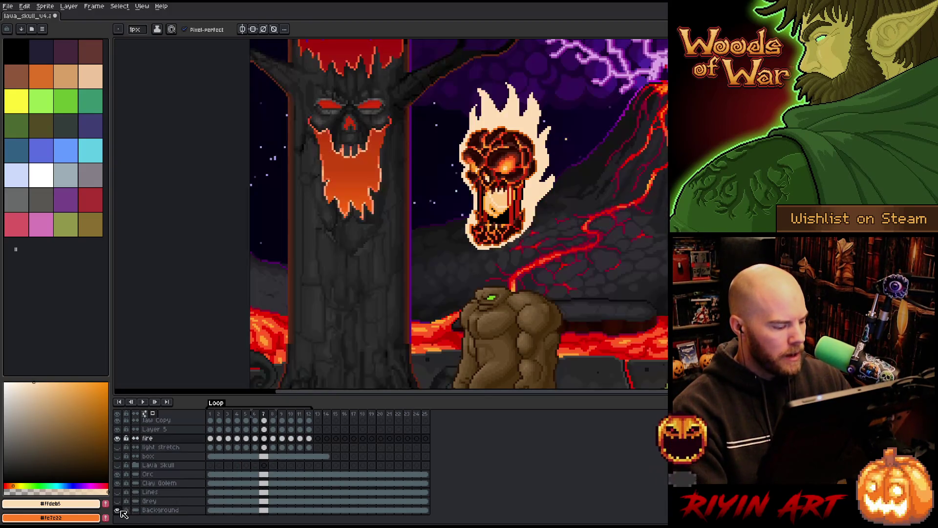
key(Return)
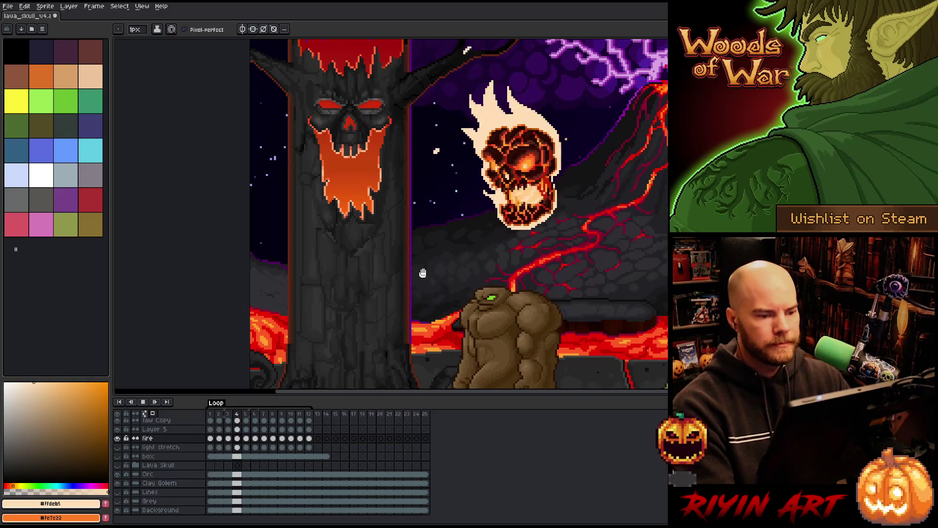
drag(602, 230, 504, 269)
scroll(469, 252, up, 3)
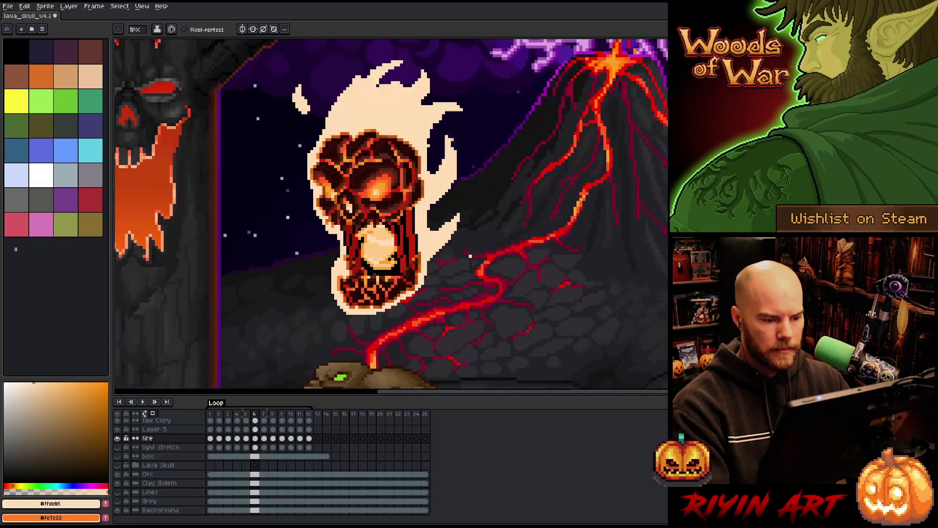
scroll(470, 253, down, 3)
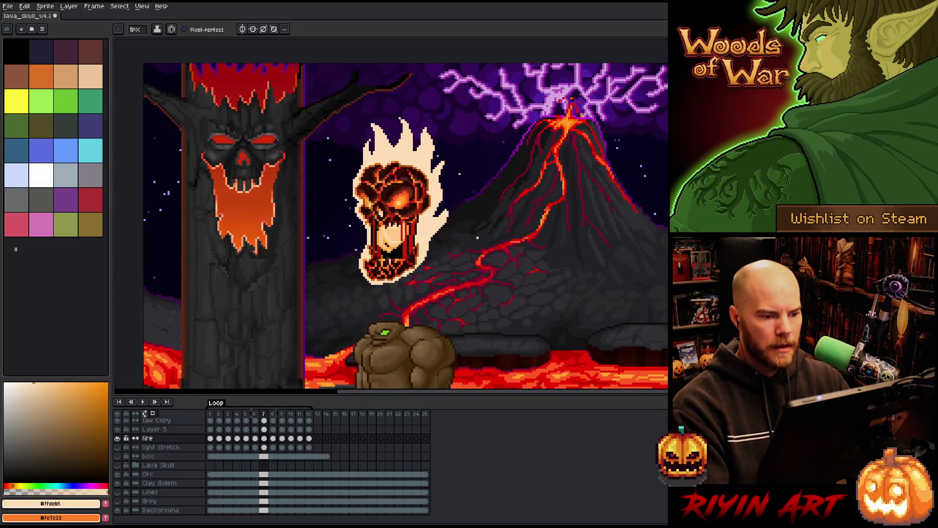
key(Return)
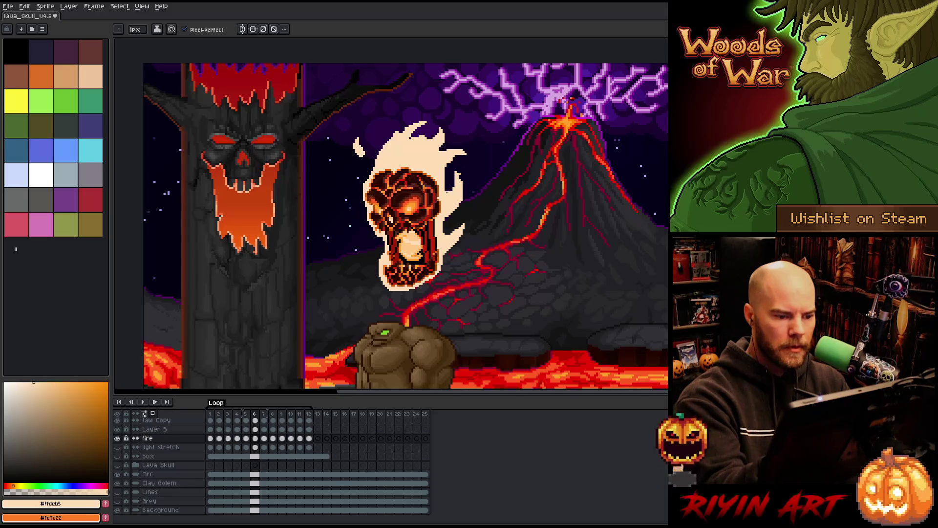
- Move to frame 7 and flip between frames 6 and 7 to compare the flame shapes
key(e)
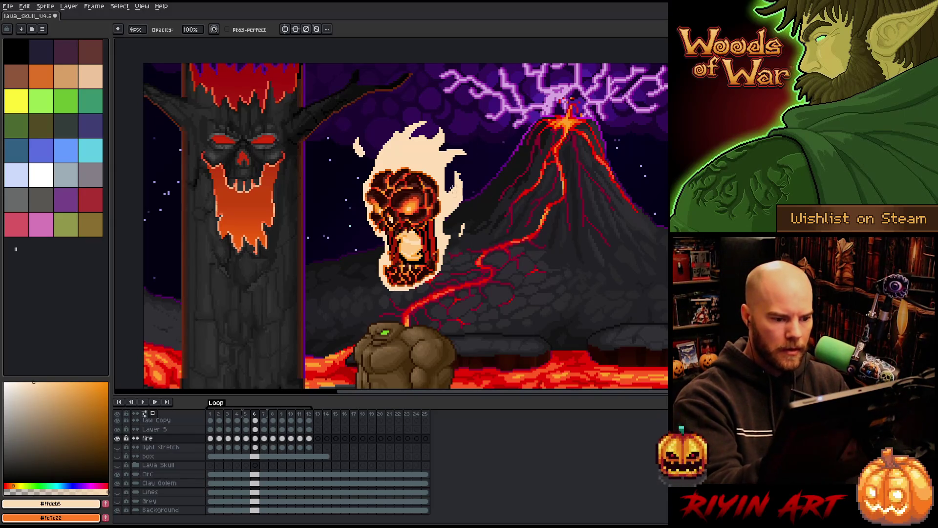
key(b)
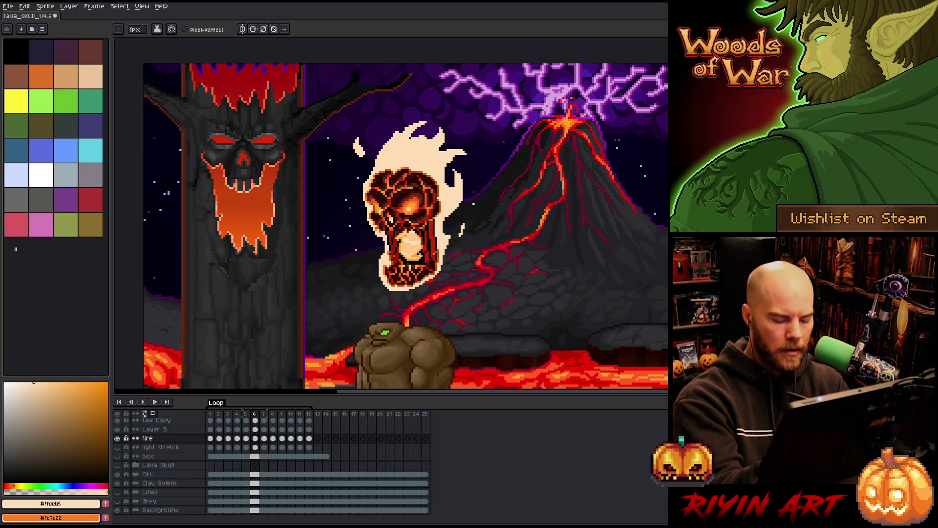
key(period)
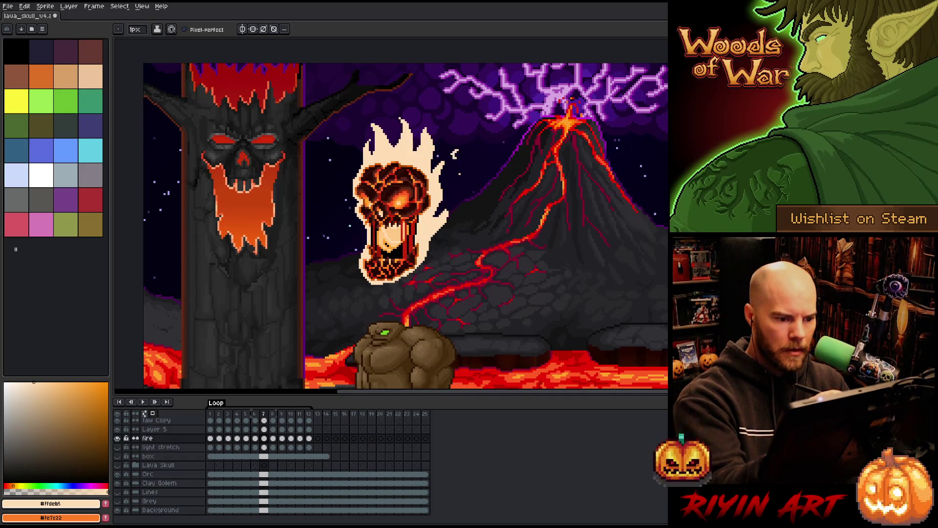
key(comma)
key(period)
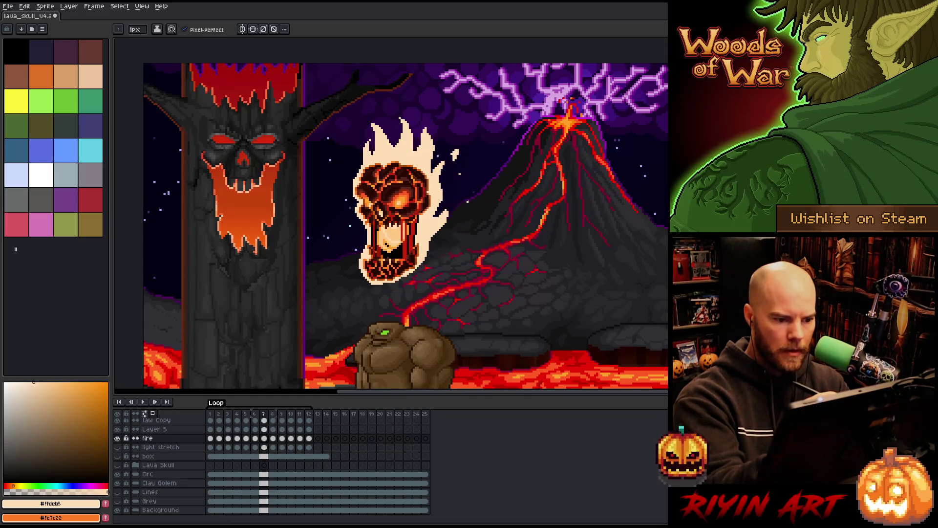
key(comma)
key(period)
key(comma)
key(period)
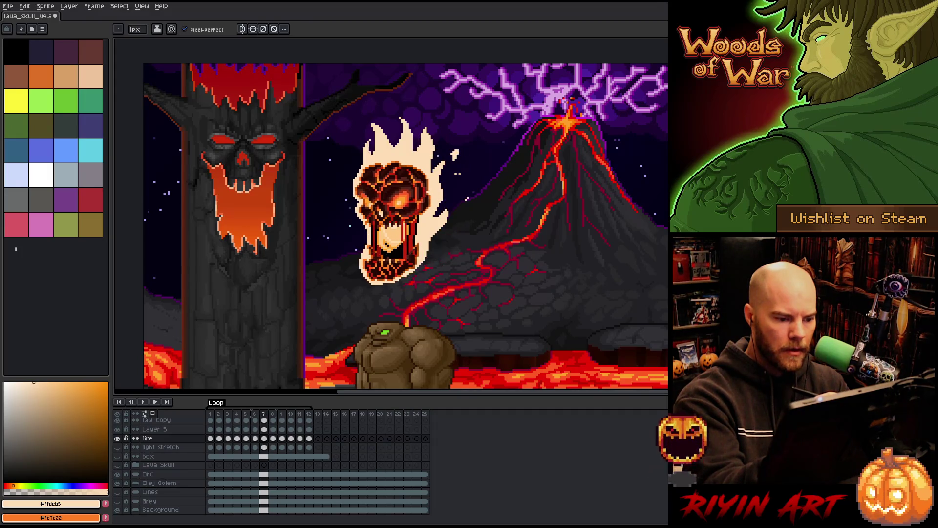
- Settle on frame 8, checking it against neighbouring frames 7 and 9
key(period)
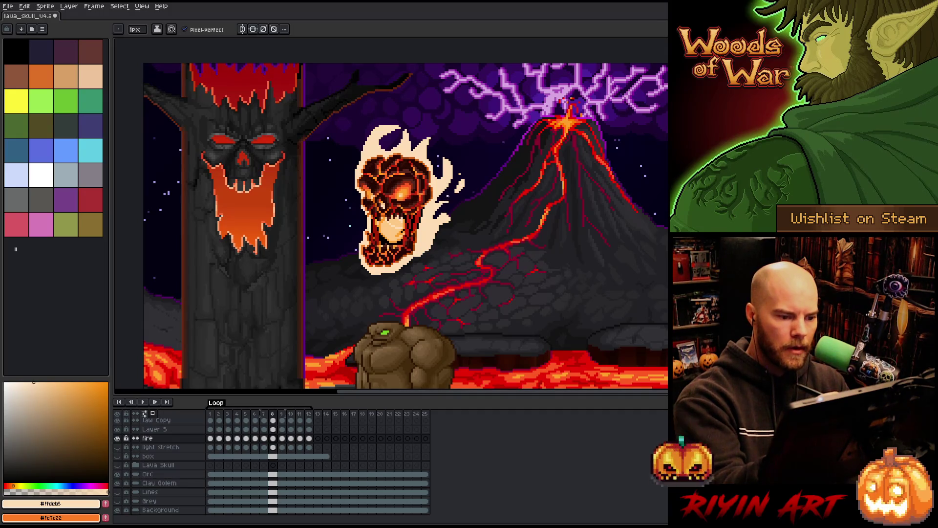
key(e)
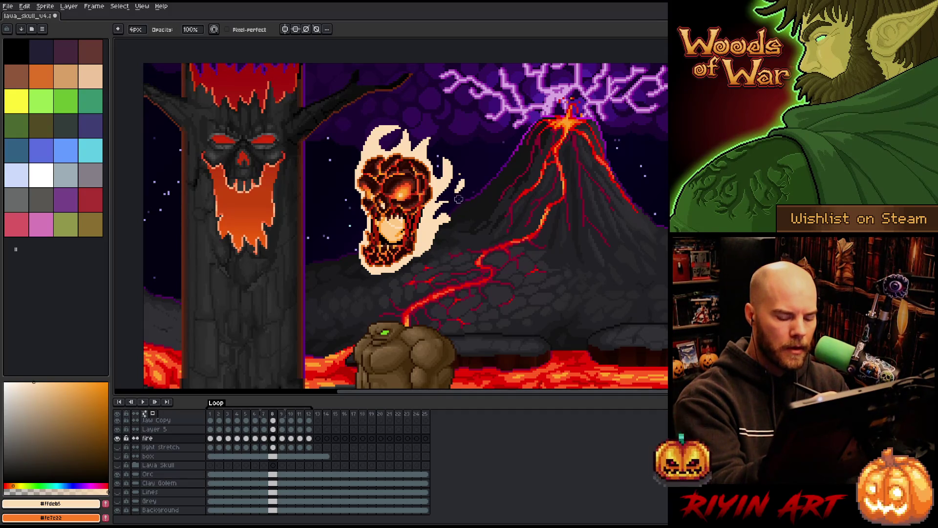
key(comma)
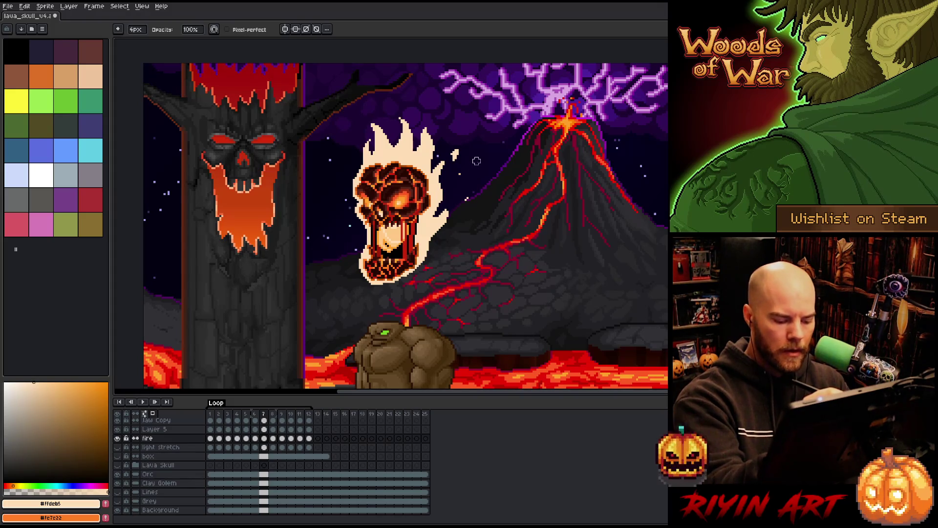
key(b)
key(period)
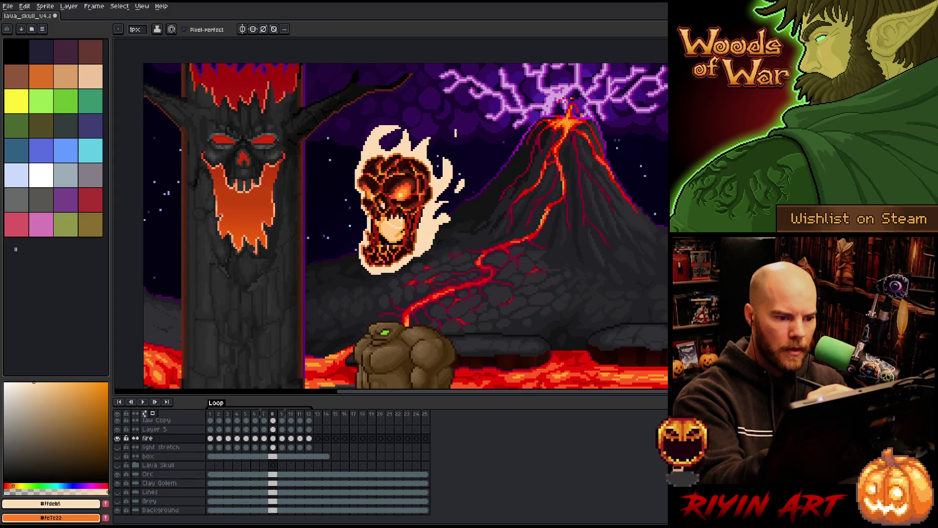
key(period)
key(comma)
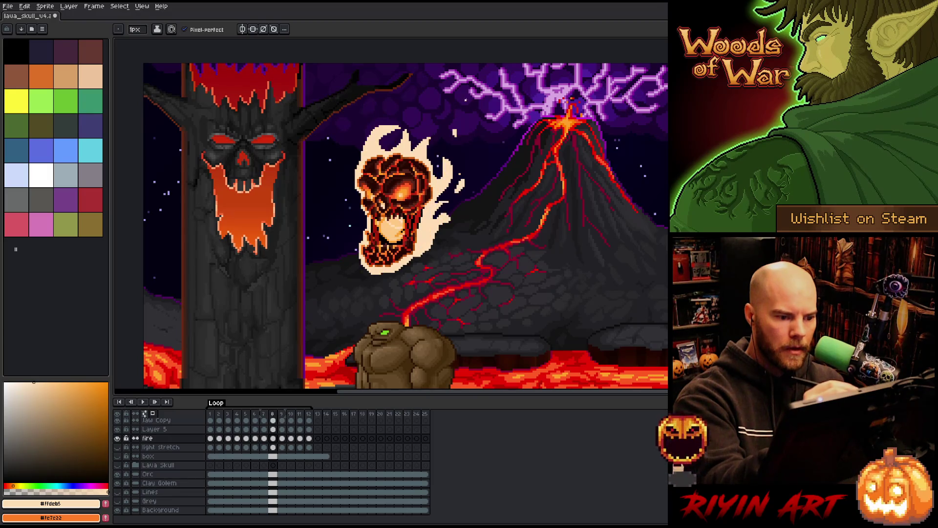
- Paint cream pixels along frame 8's right flame edge, undoing and redoing to judge the change
drag(430, 156, 438, 178)
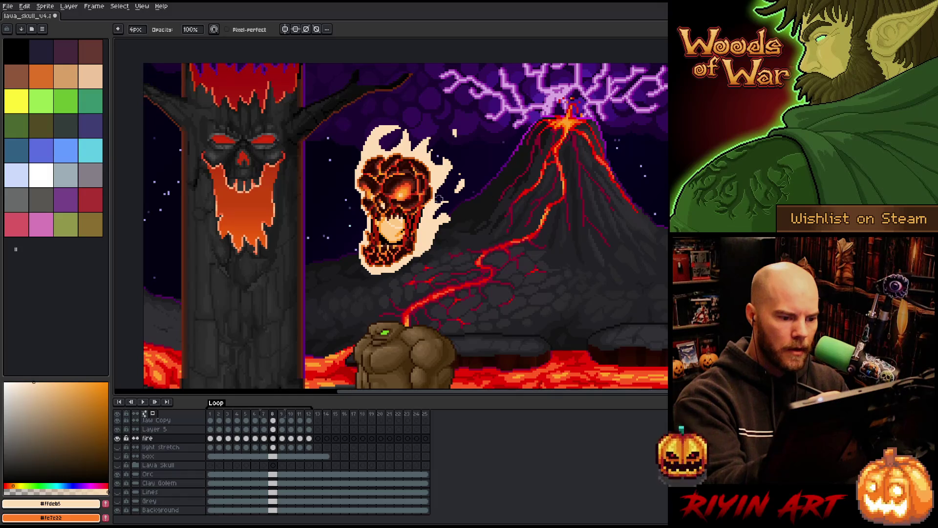
key(ctrl+z)
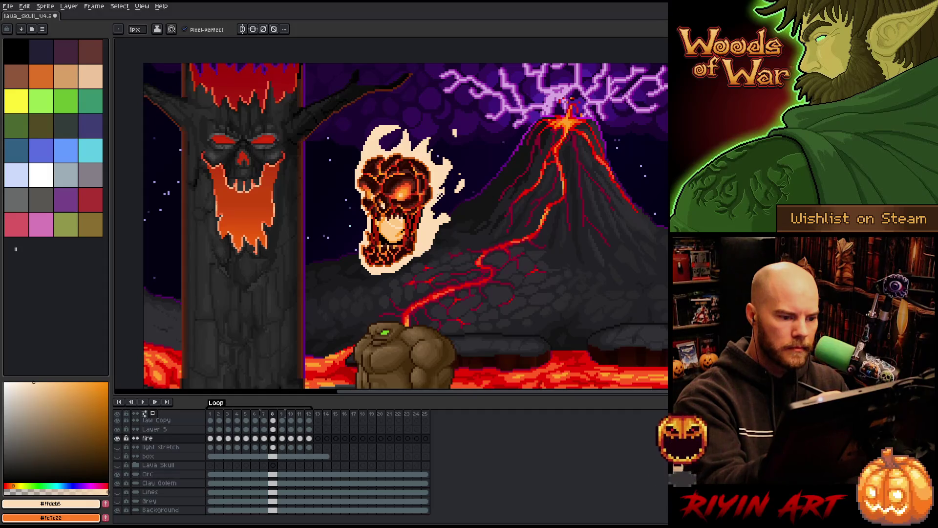
key(ctrl+y)
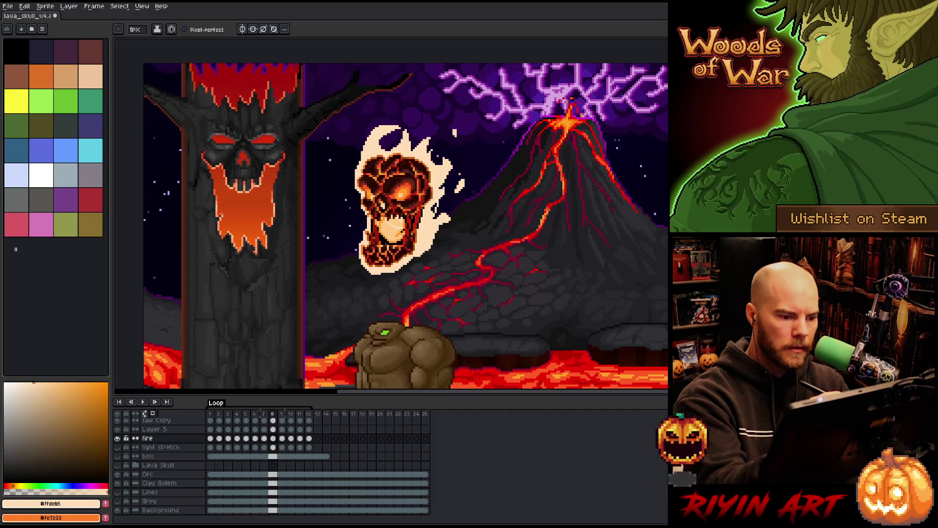
key(period)
key(comma)
key(comma)
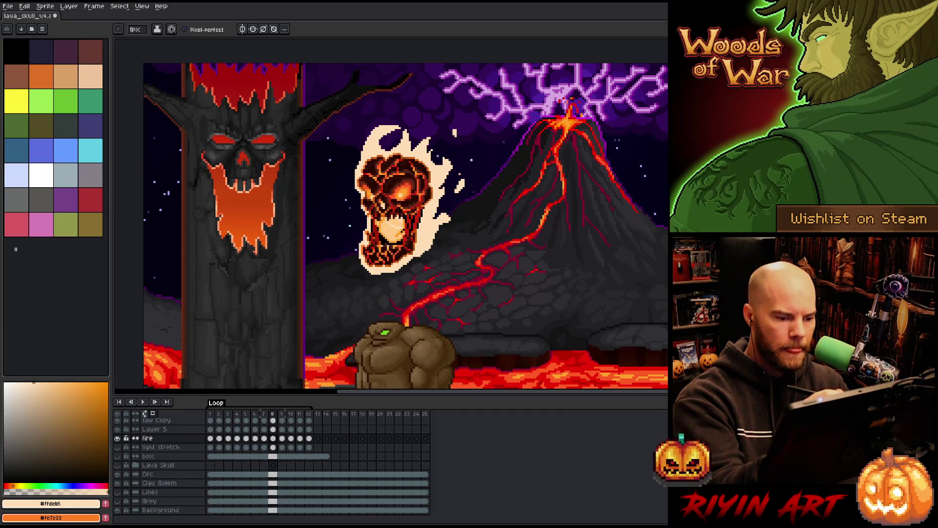
- Flip between frames 7 and 8 to verify the touched-up right flame edge
key(e)
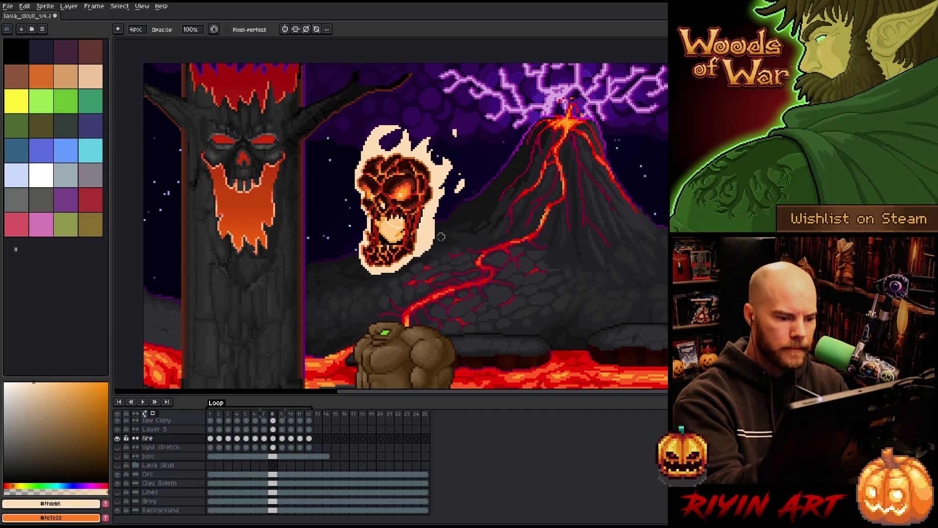
key(b)
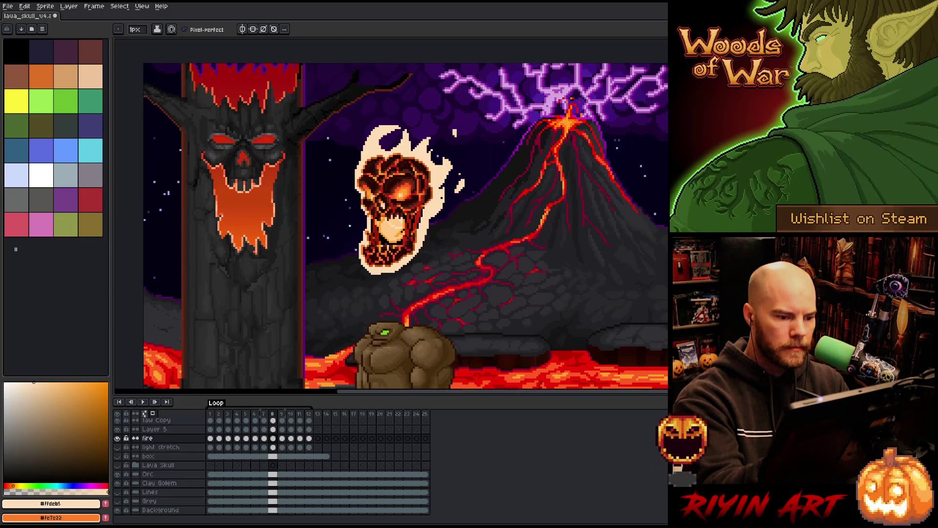
key(Left)
key(Right)
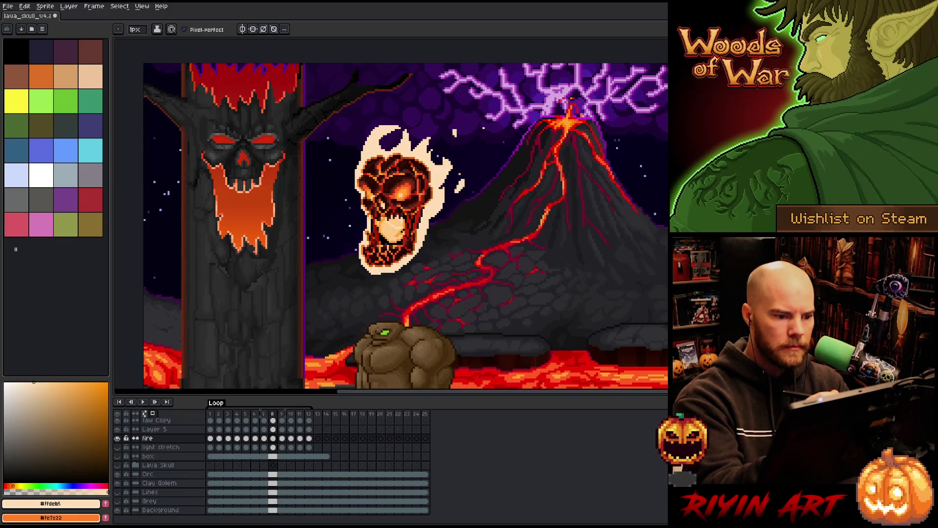
key(Left)
key(Right)
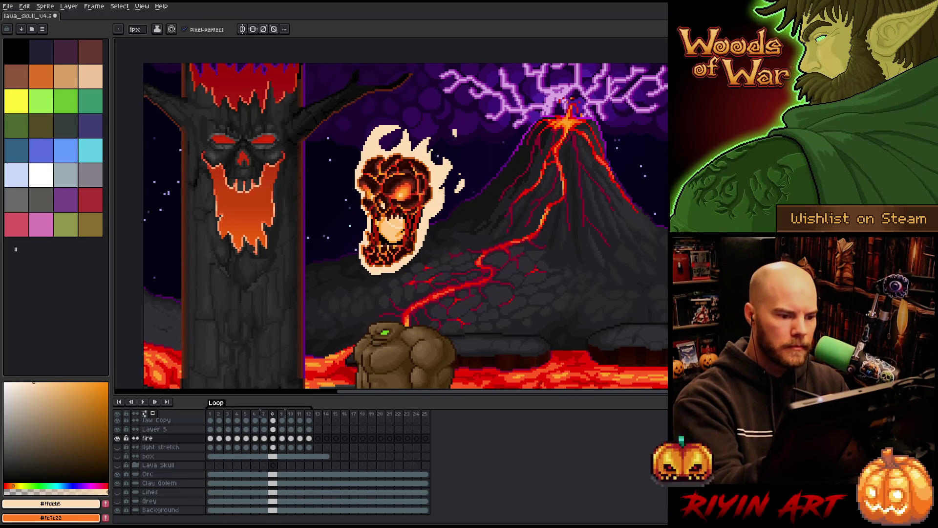
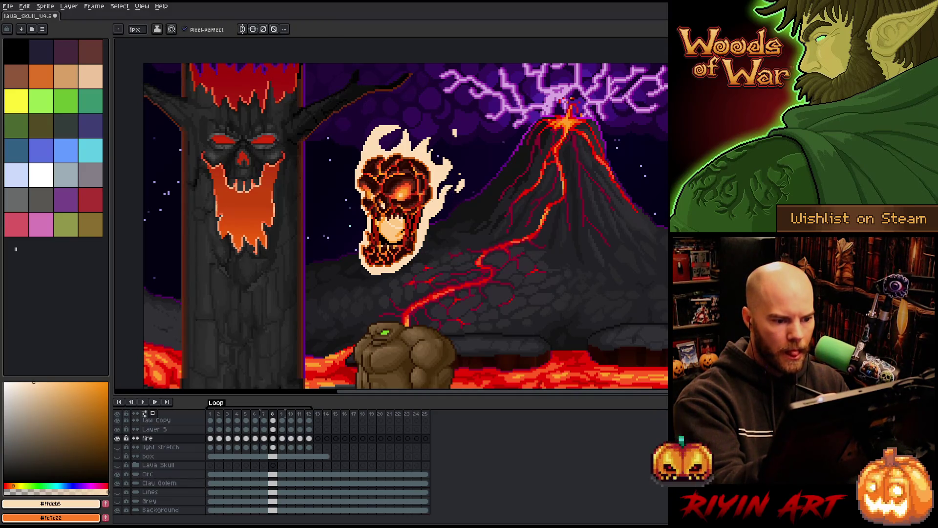
- Compare frames 8 and 9, then pencil a small cream flame wisp beside the flame tip on frame 9
key(Right)
key(Left)
key(Right)
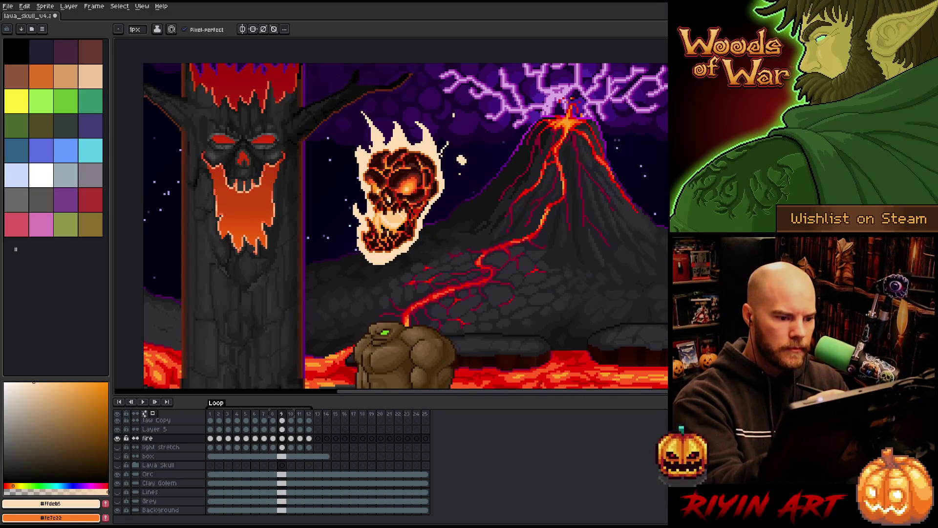
drag(436, 143, 451, 139)
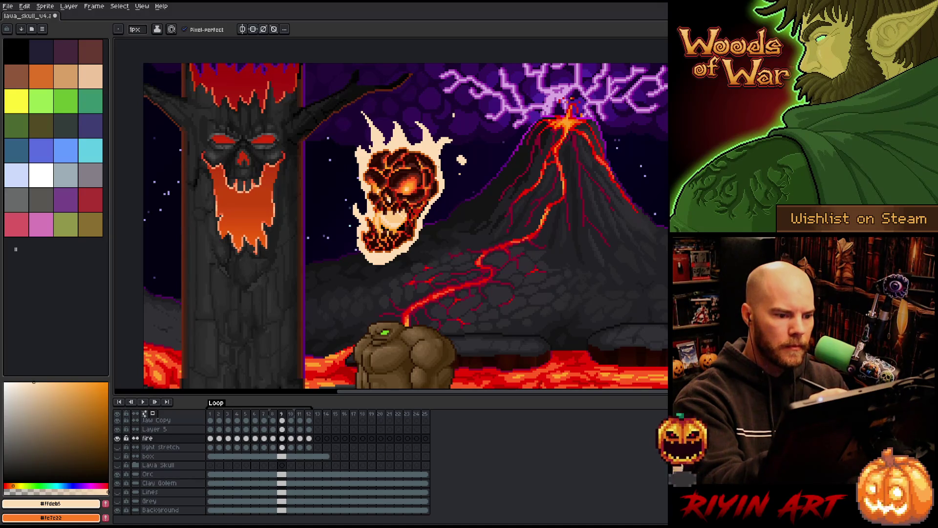
- Save the sprite and start playing the skull animation, keeping the 1px pencil active
key(ctrl+s)
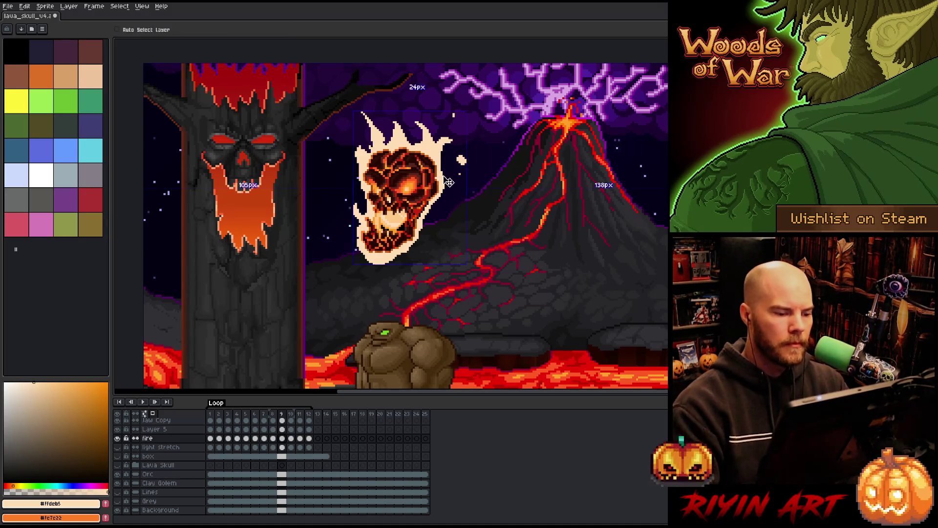
key(Return)
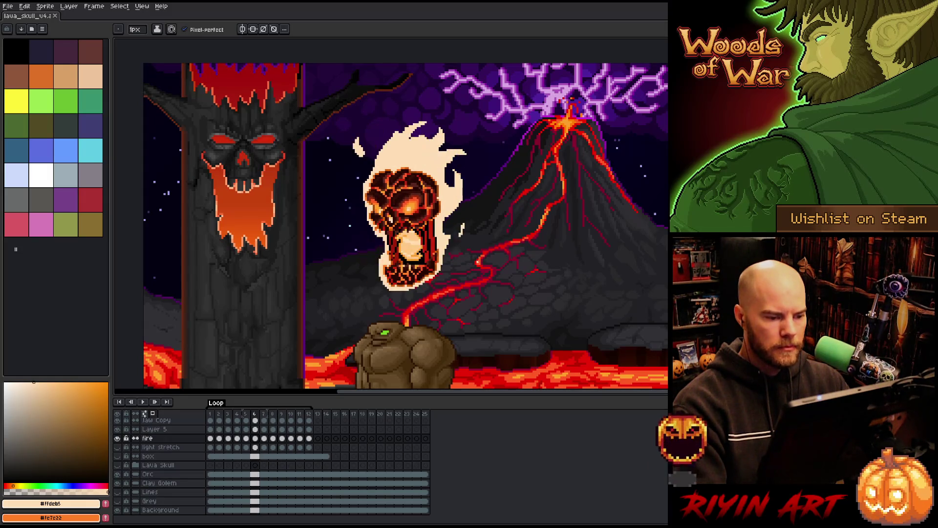
key(e)
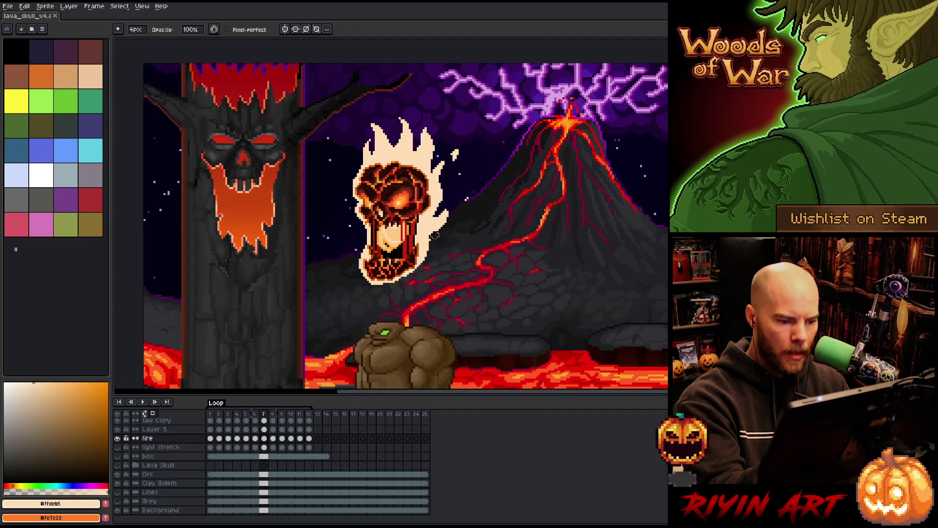
key(b)
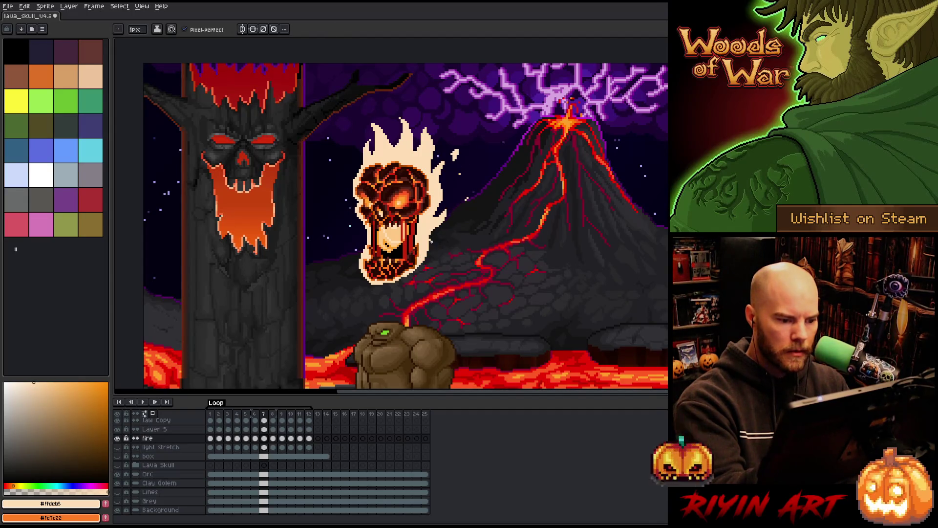
- Step back and forth through frames 6 to 10 to compare the flame motion
key(Left)
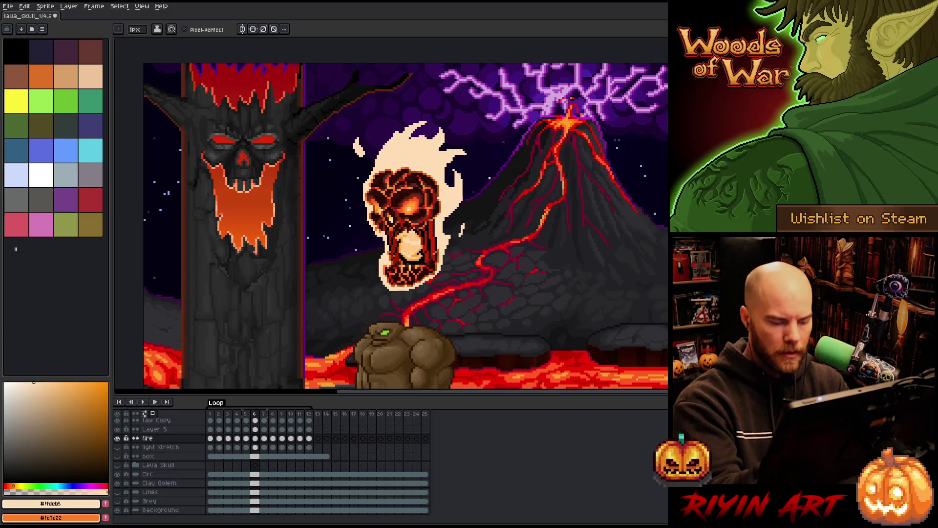
key(Right)
key(Left)
key(Right)
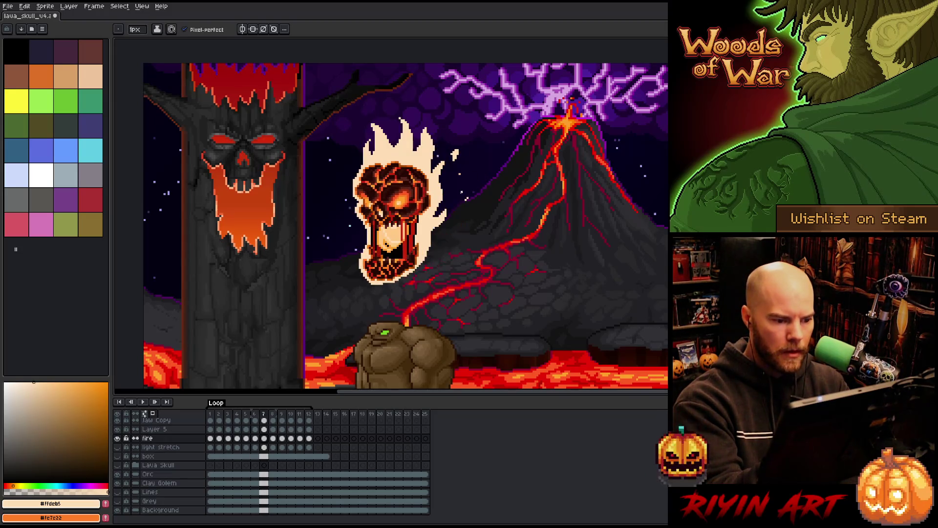
key(Right)
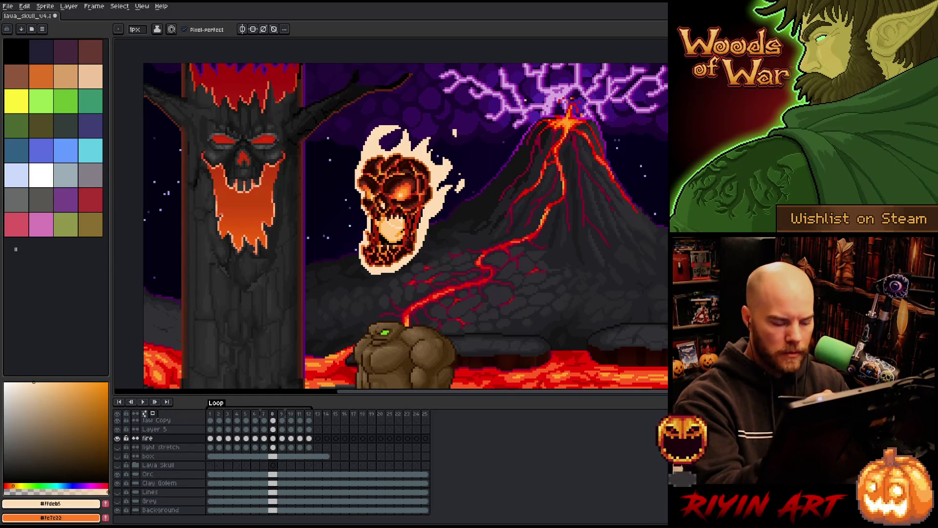
key(Right)
key(Left)
key(Right)
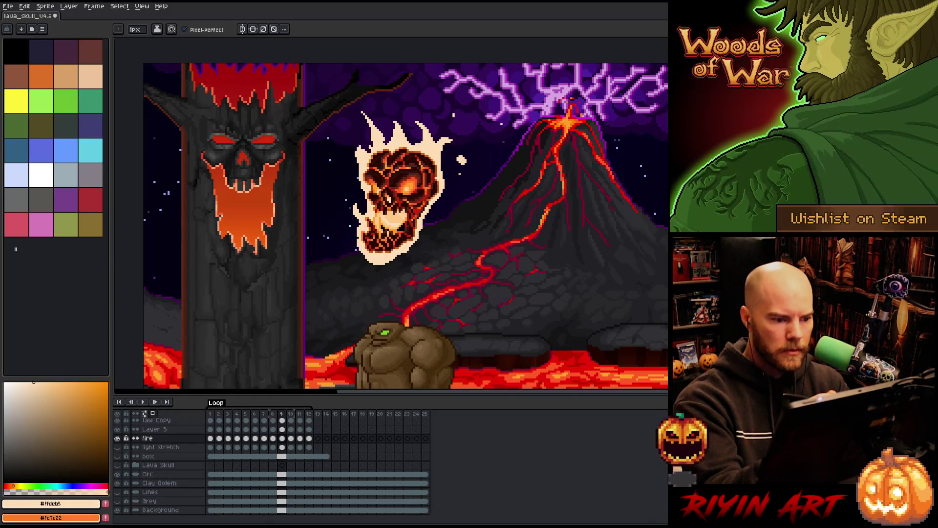
key(Right)
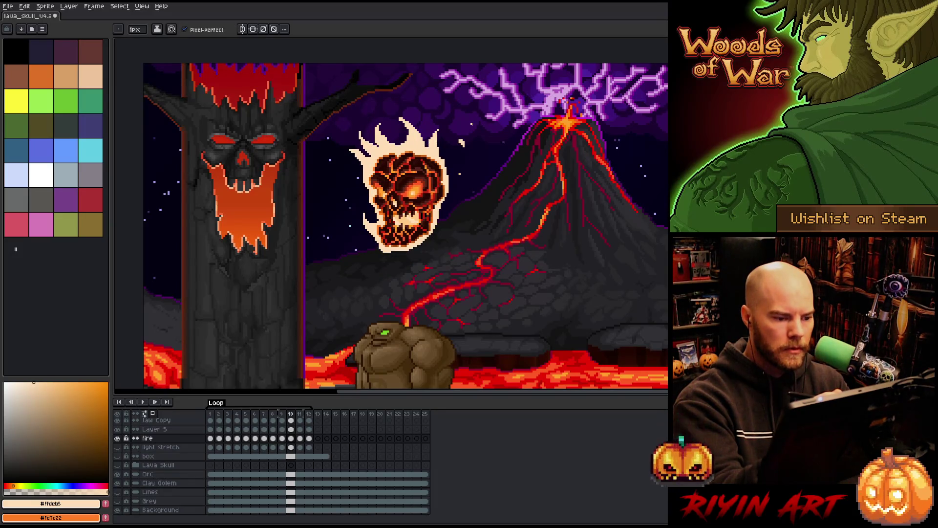
- Play the animation, then stop and step through frames 1 to 3
key(Return)
key(Left)
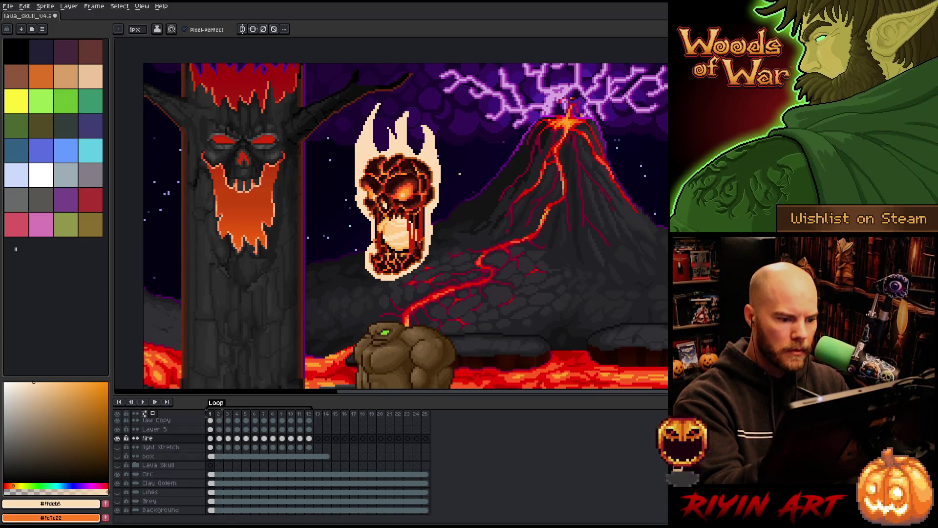
key(Right)
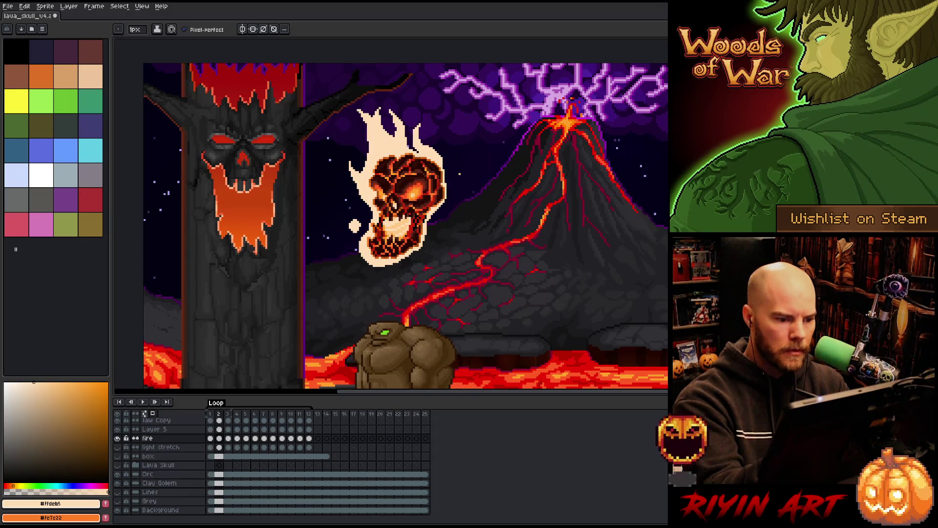
key(Right)
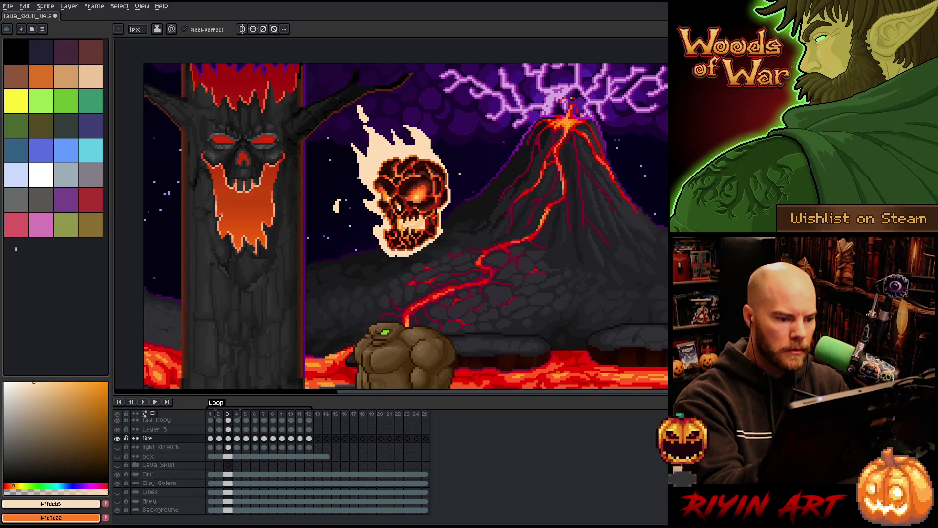
key(Left)
key(Right)
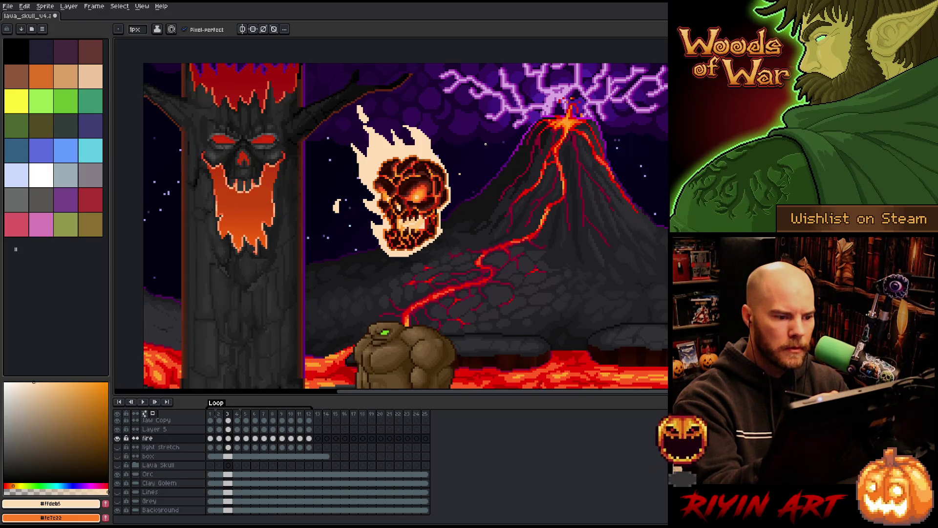
- Flip between frames 6, 7 and 8 to check the flame transitions
key(Right)
key(Right)
key(Right)
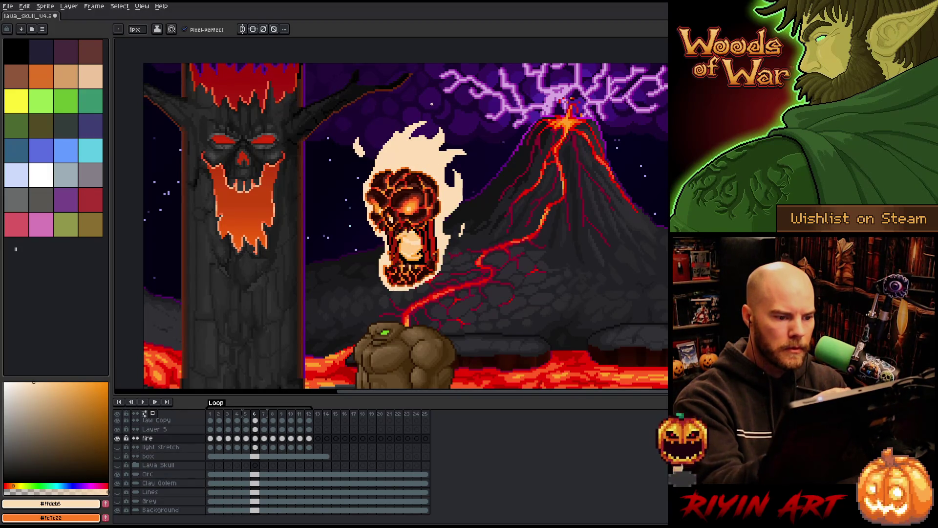
key(Right)
key(Left)
key(Right)
key(Left)
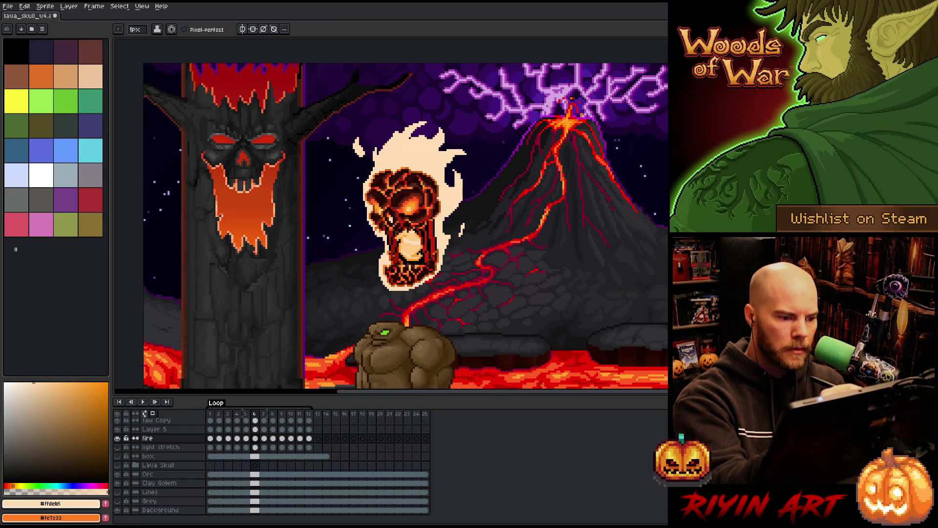
key(Right)
key(Left)
key(Right)
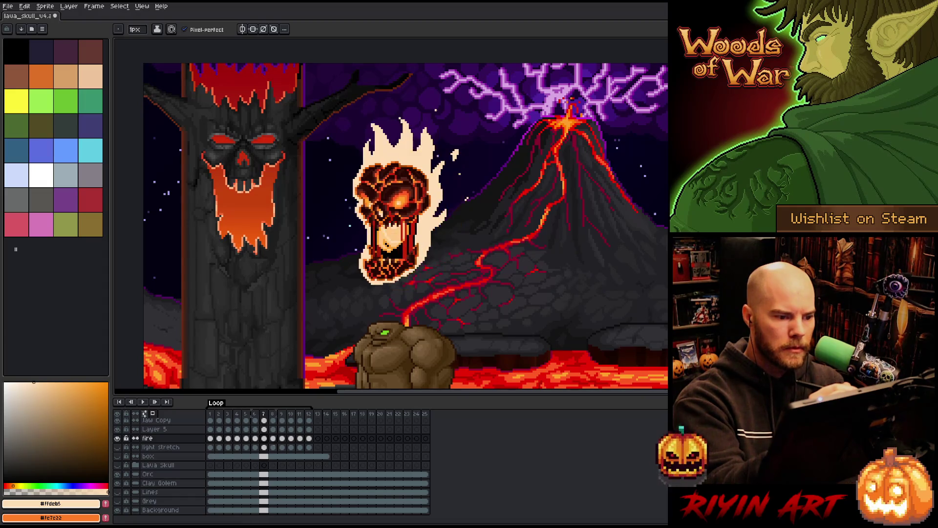
key(Right)
key(Left)
key(Left)
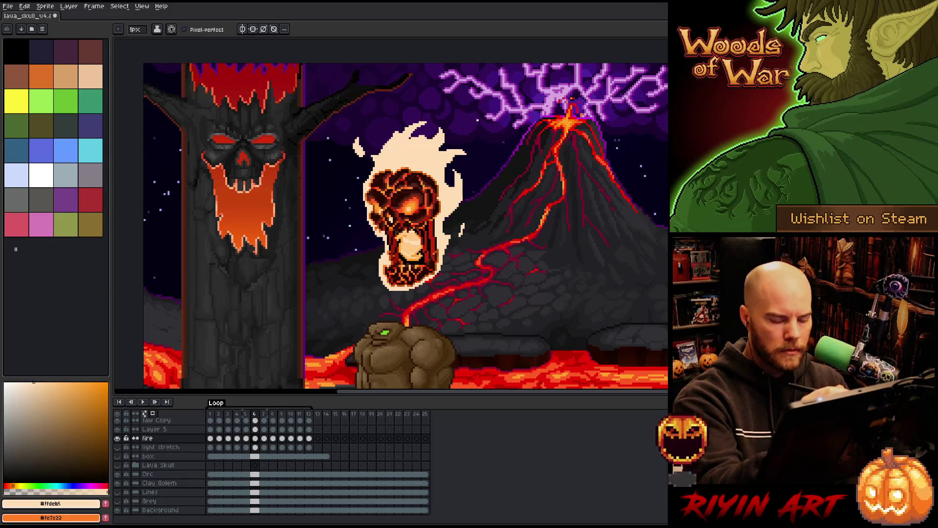
- Play and stop the animation, then save the sprite on frame 10
key(Return)
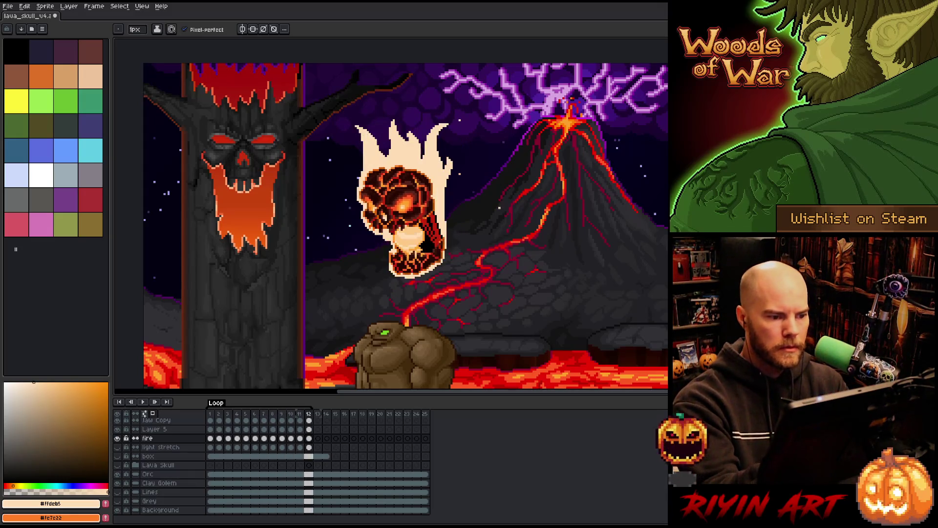
key(Return)
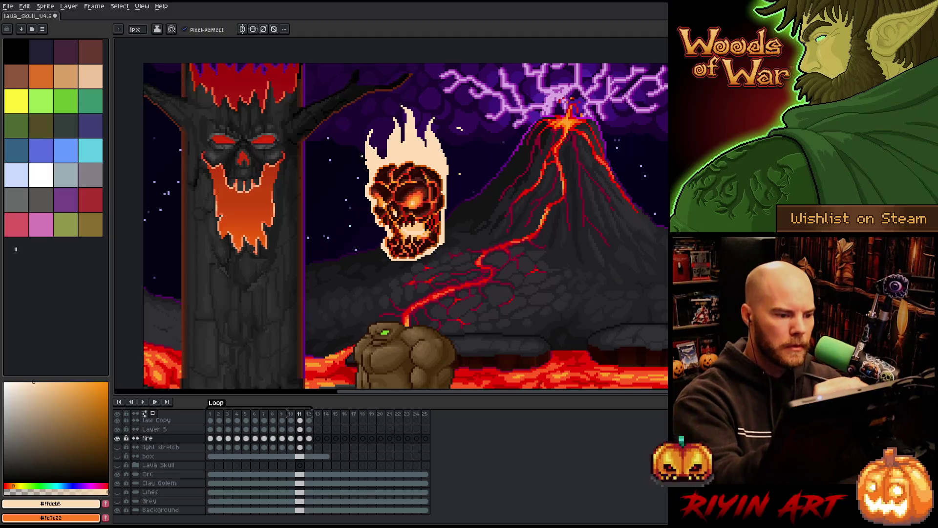
key(Left)
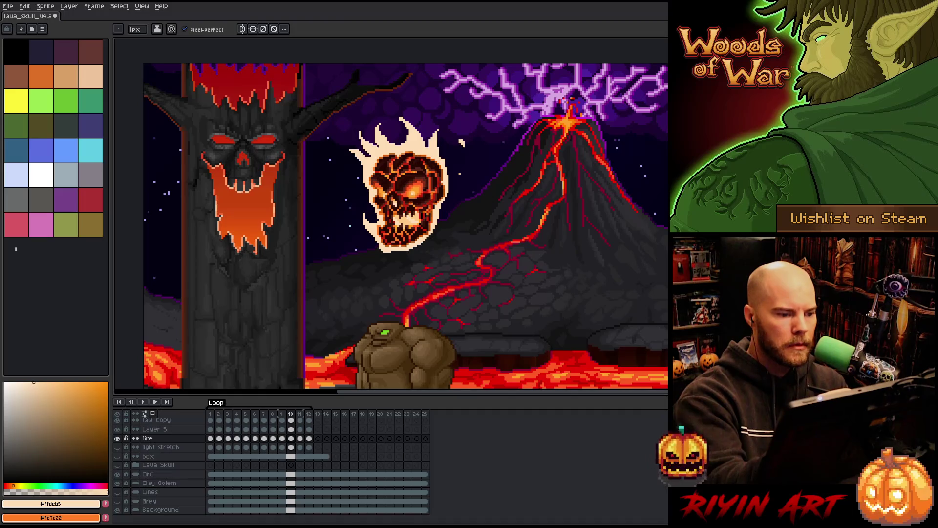
key(ctrl+s)
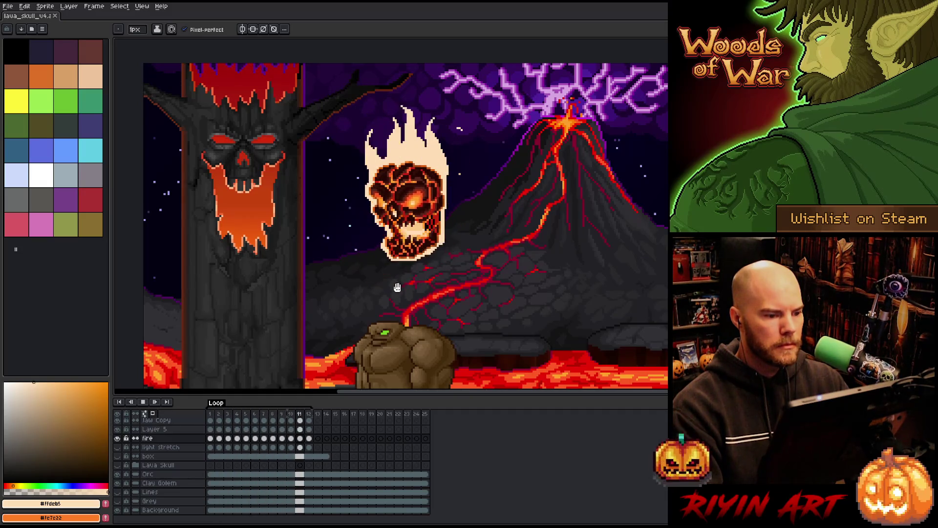
- Stop playback, compare frames 8 to 10, and fit the whole scene in view
key(Return)
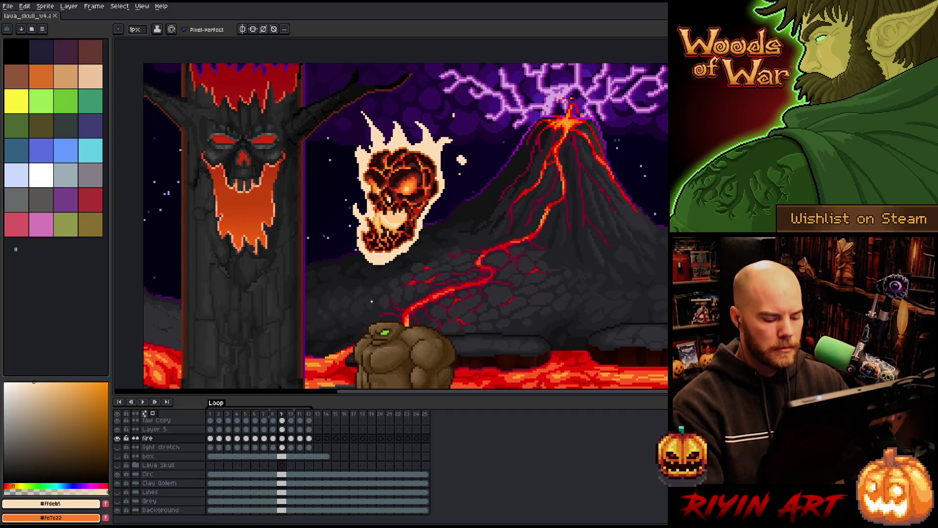
key(Left)
key(Right)
key(Right)
key(Left)
key(Left)
key(Right)
key(Right)
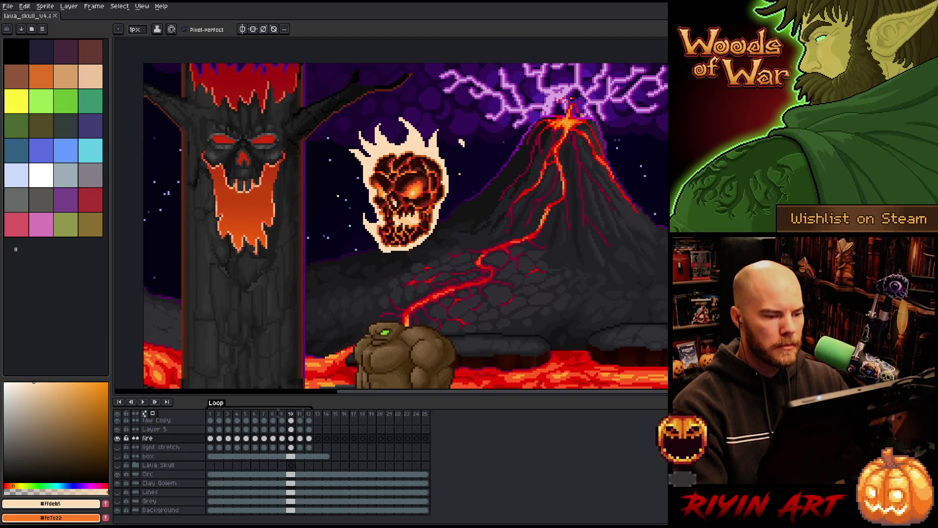
key(plus)
key(minus)
key(minus)
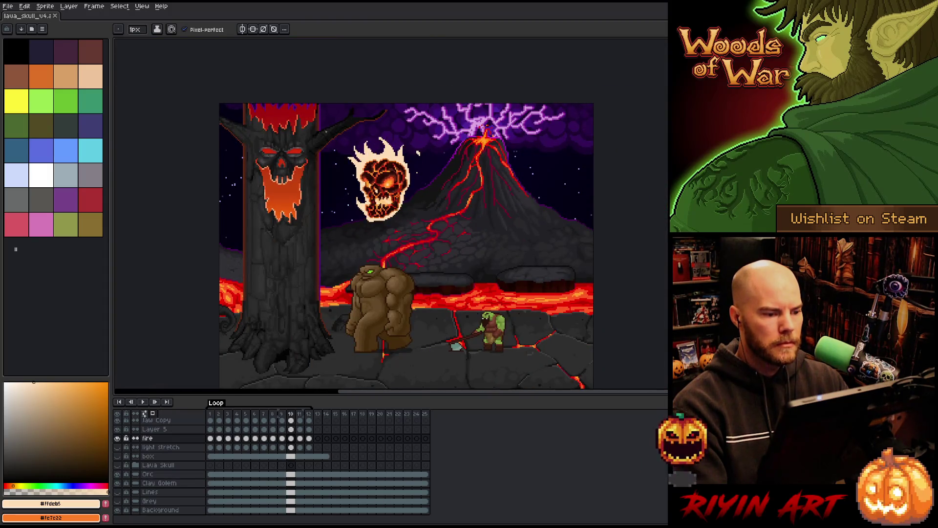
- Step through frames 11 and 12, return to frame 1, and zoom in on the skull
key(Left)
key(Right)
key(Right)
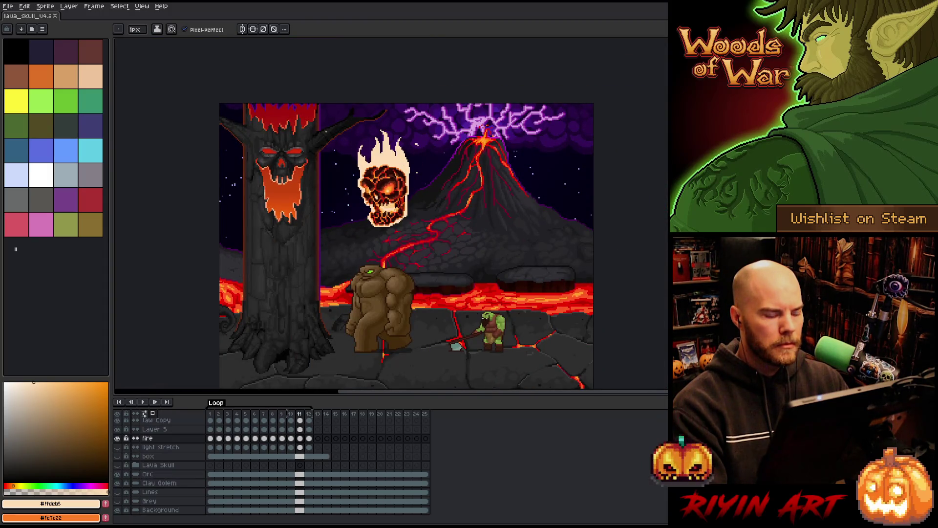
key(Right)
key(Right)
key(Left)
key(Right)
scroll(347, 145, up, 1)
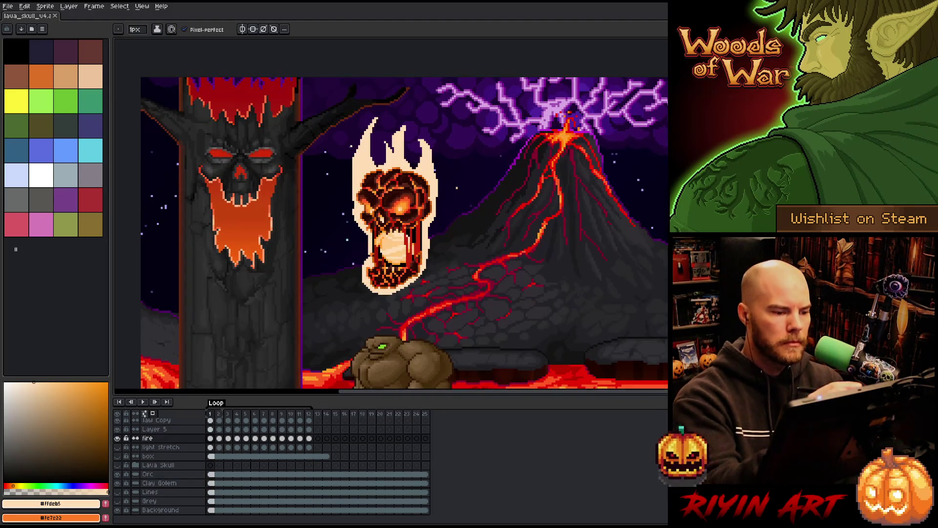
- Erase the top of the left flame, add cream outline pixels on both edges, and save
key(e)
drag(374, 117, 361, 142)
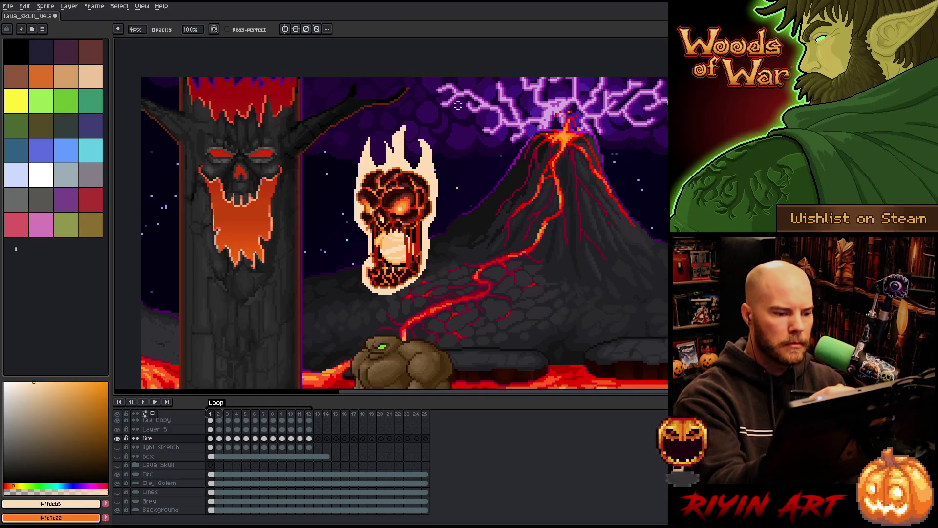
key(b)
mouse_move(354, 203)
mouse_down()
mouse_move(348, 171)
mouse_move(349, 188)
mouse_up()
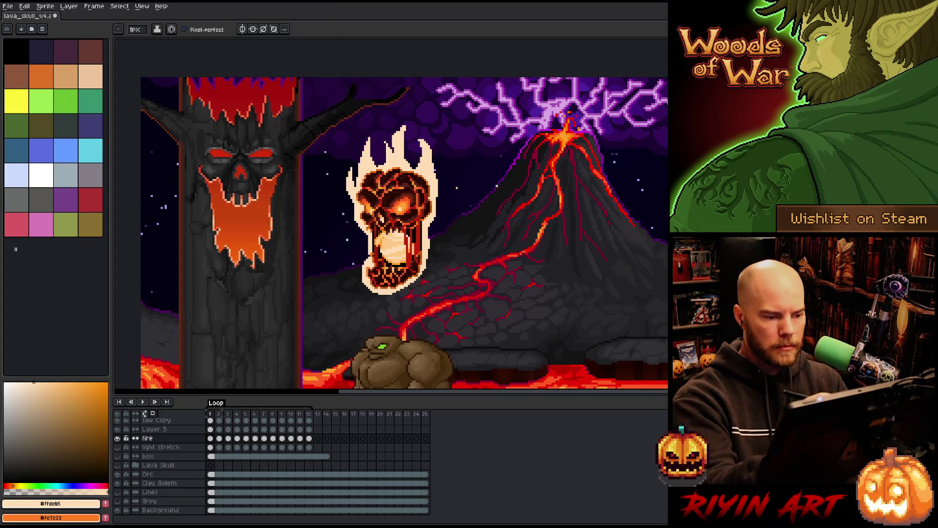
mouse_move(437, 190)
mouse_down()
mouse_move(443, 167)
mouse_move(445, 192)
mouse_up()
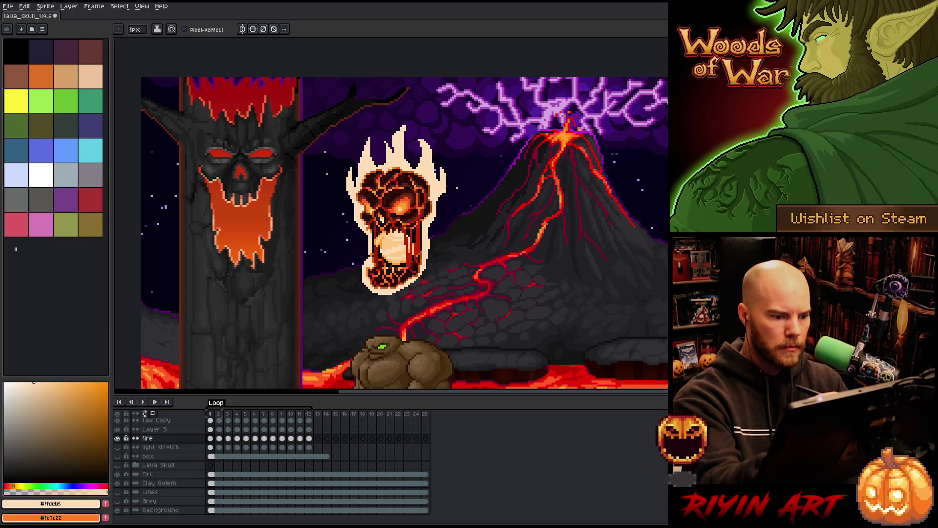
key(e)
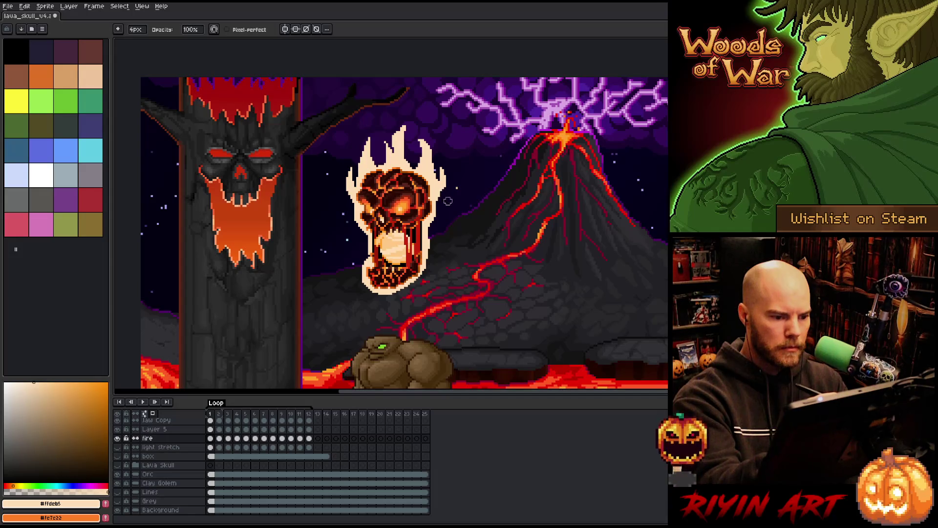
key(ctrl+s)
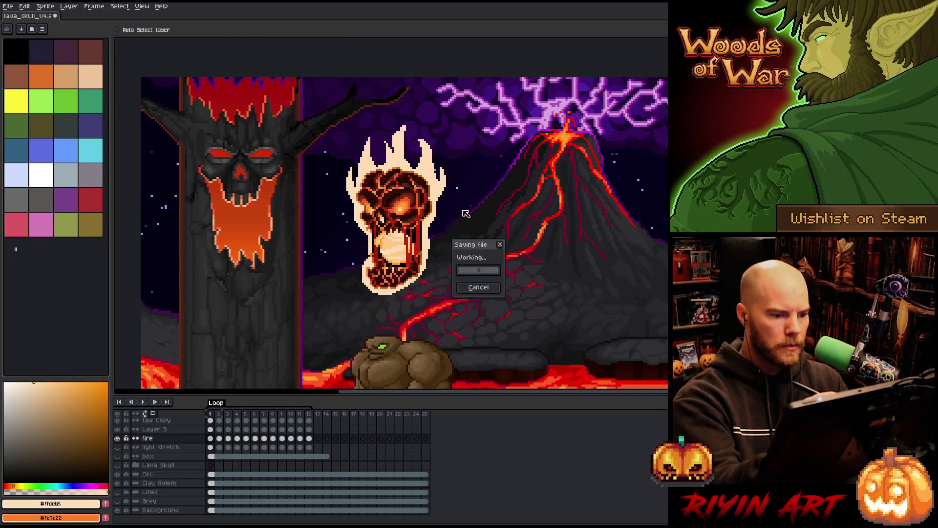
- On the next frame, pencil a short line of light pixels along the skull's right flame edge
key(Right)
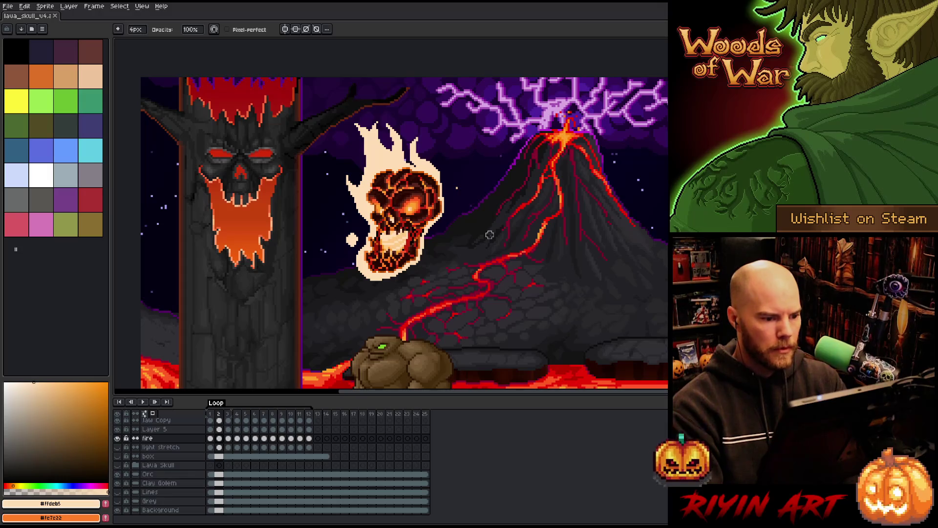
key(b)
drag(444, 187, 444, 198)
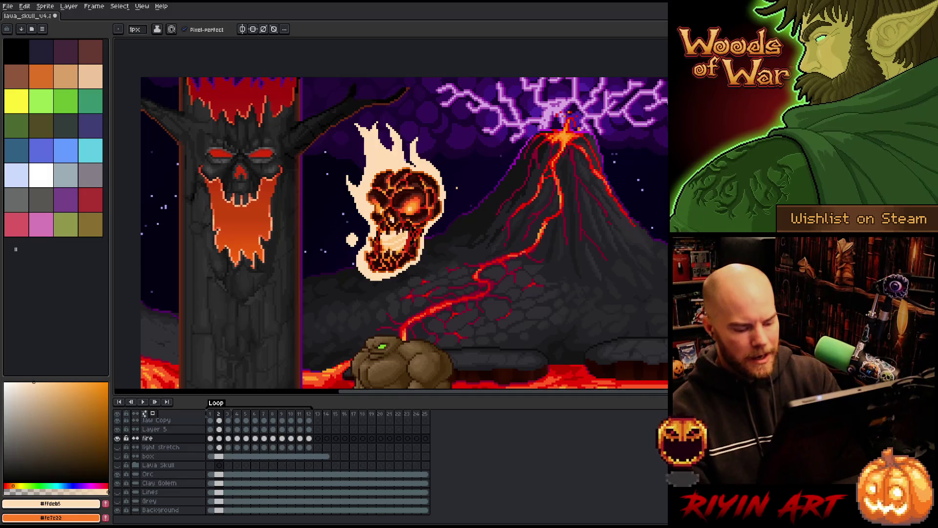
- Step through frames 3 to 6 to review the edge, then play the animation loop
key(Right)
key(Right)
key(Left)
key(Left)
key(Right)
key(Right)
key(Right)
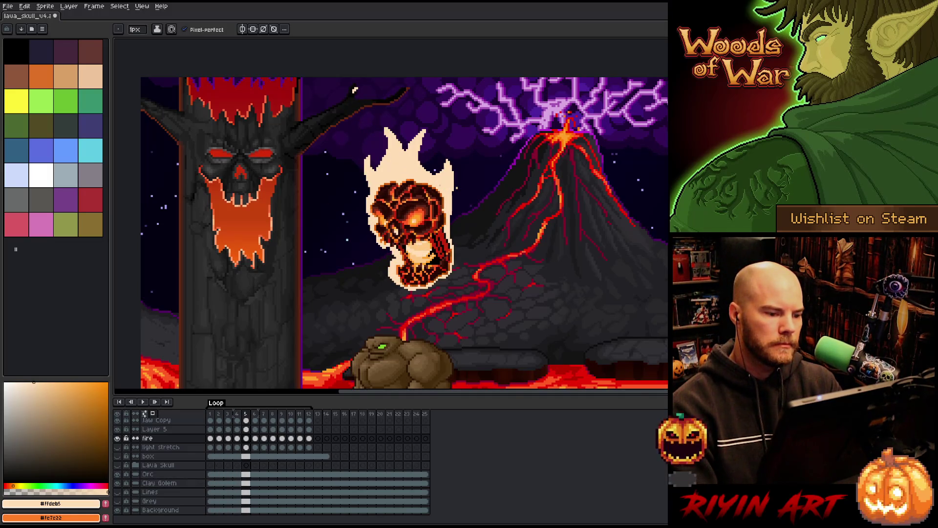
key(Left)
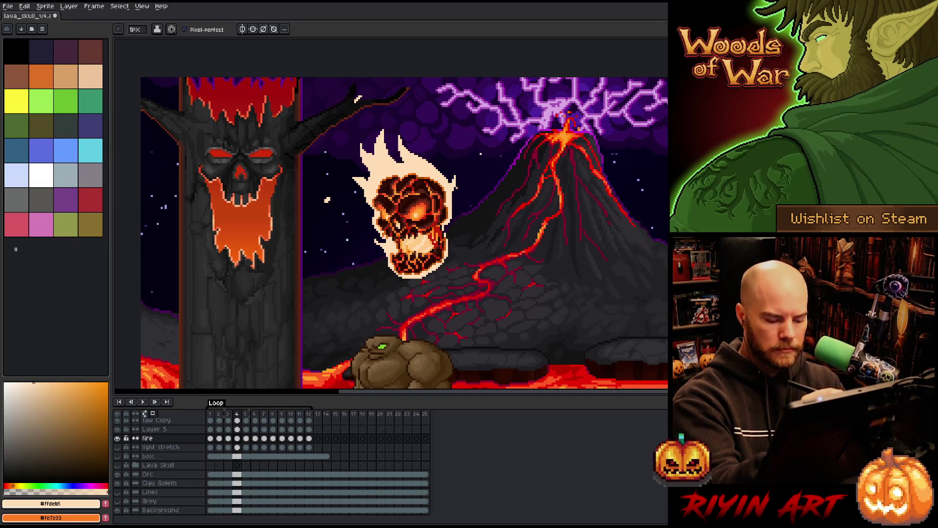
key(Left)
key(Right)
key(Right)
key(Right)
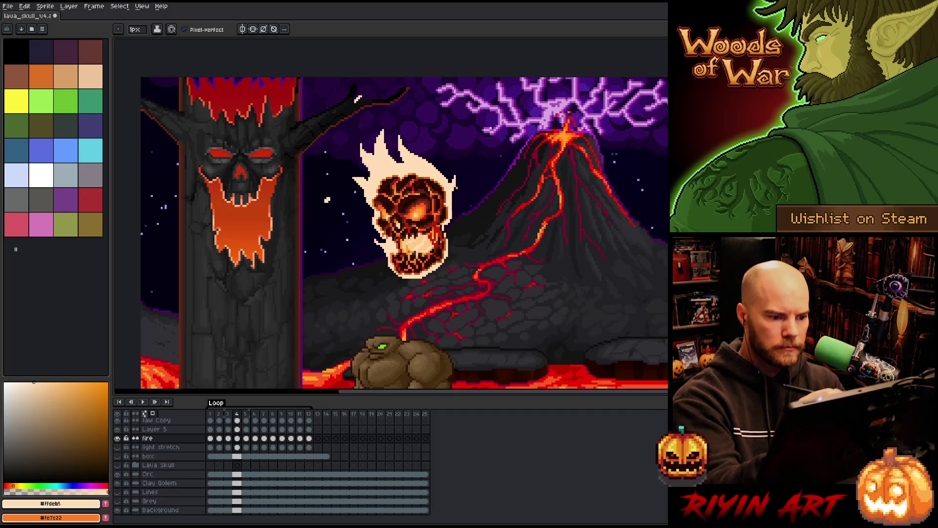
key(Right)
key(Left)
key(Left)
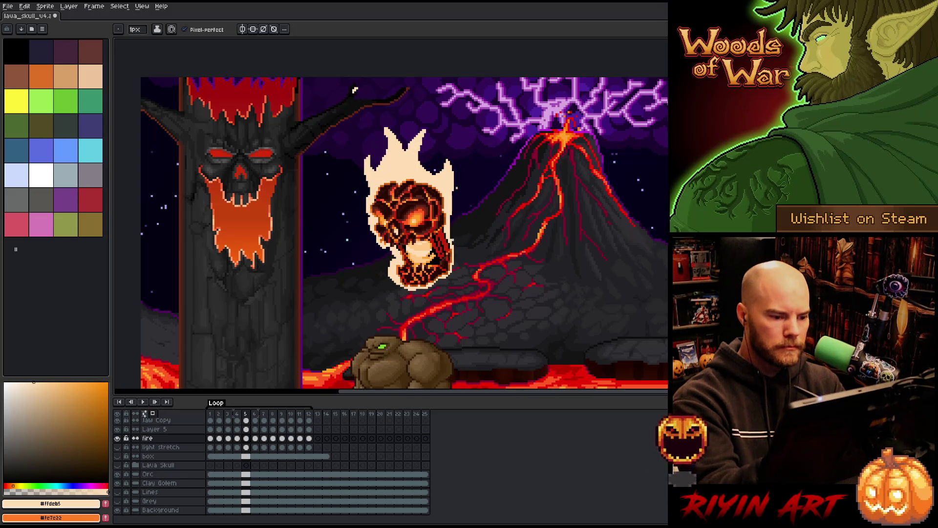
key(Left)
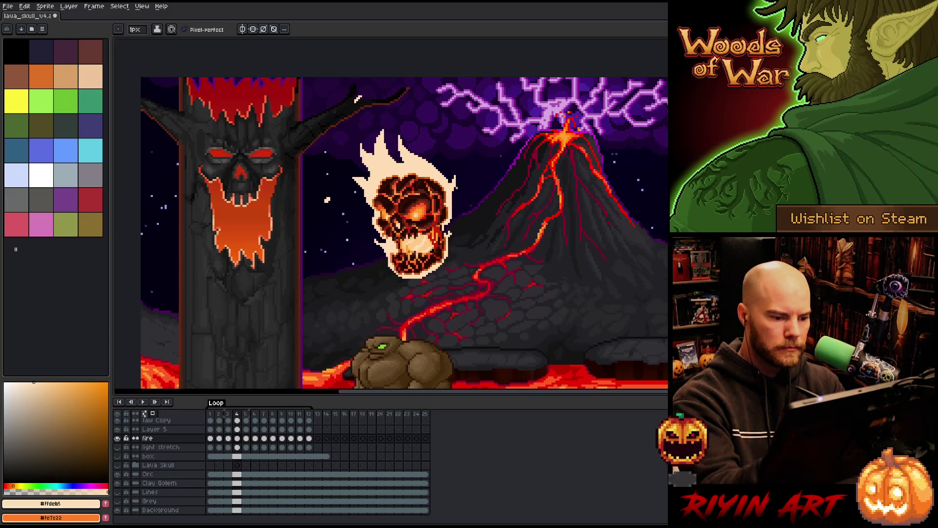
key(Right)
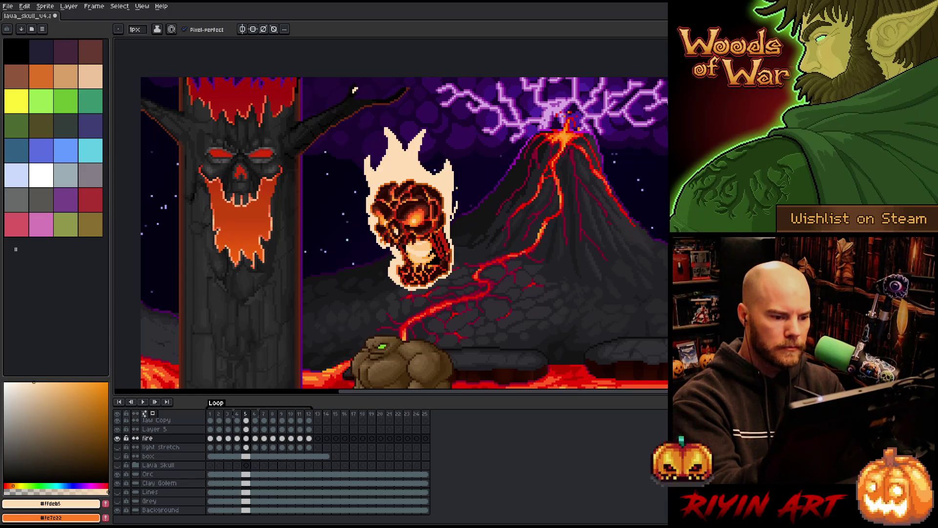
key(Return)
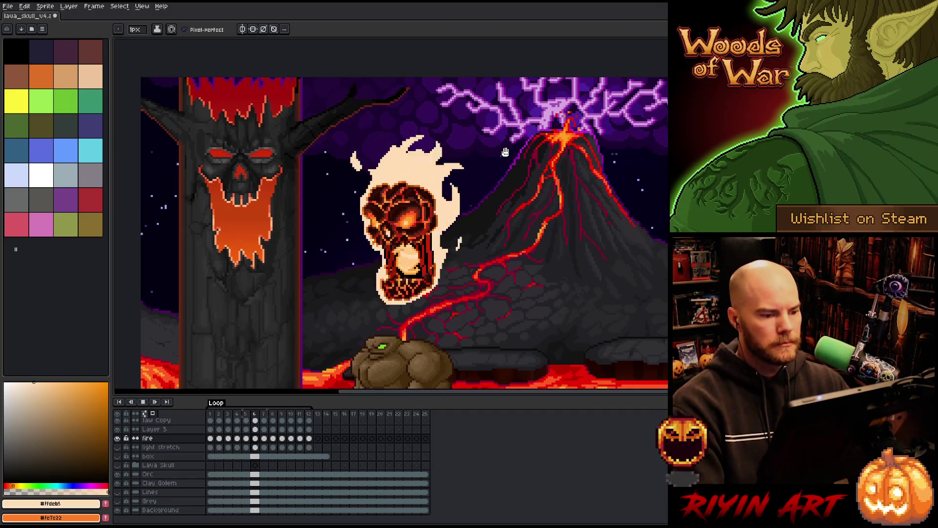
scroll(325, 318, down, 2)
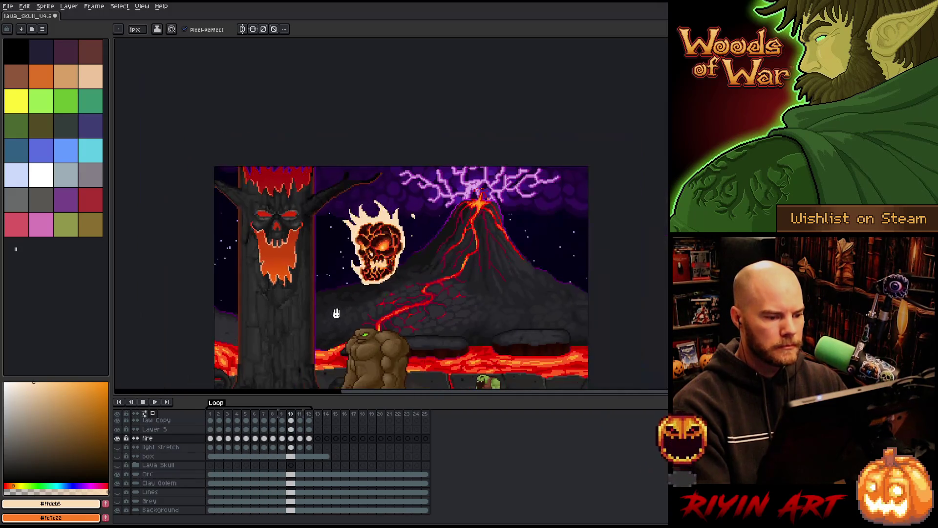
- Drop the fire layer's opacity to about 20% and play the animation to check the faint glow
double_click(158, 438)
key(Return)
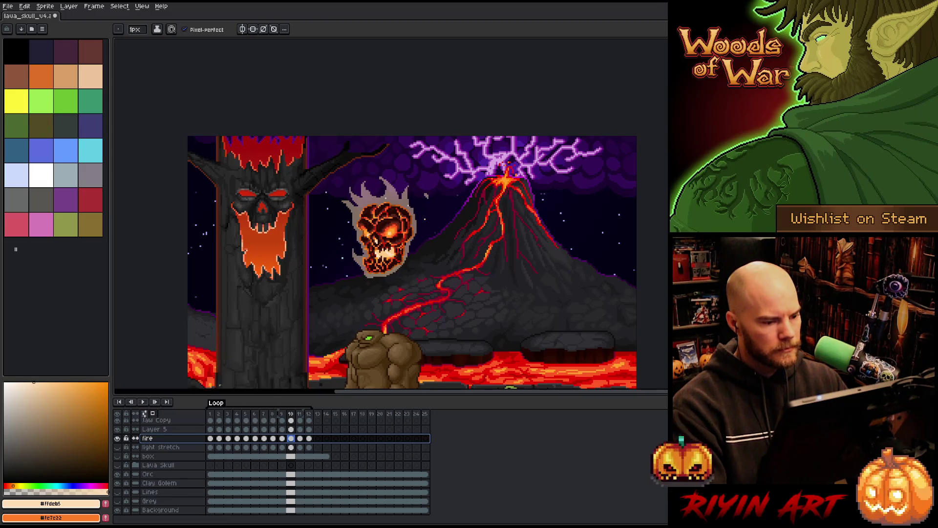
double_click(166, 439)
click(208, 386)
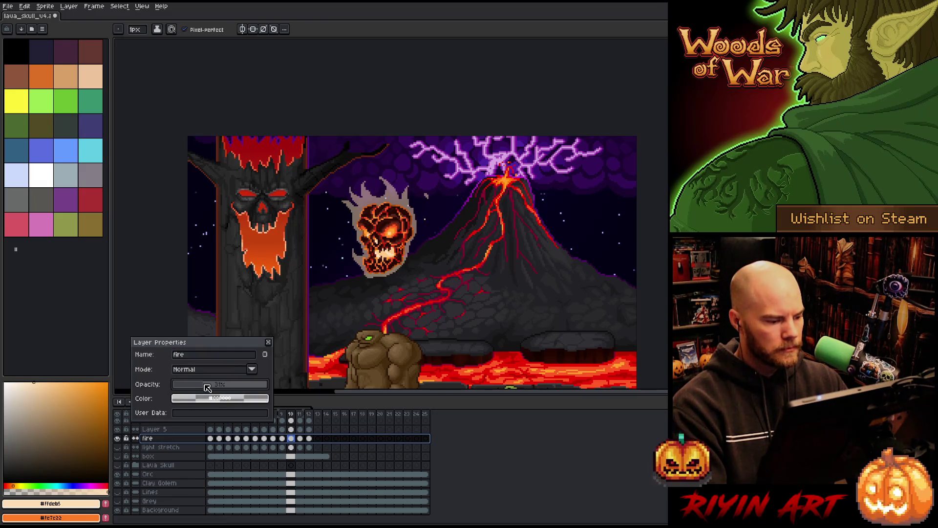
drag(207, 387, 196, 387)
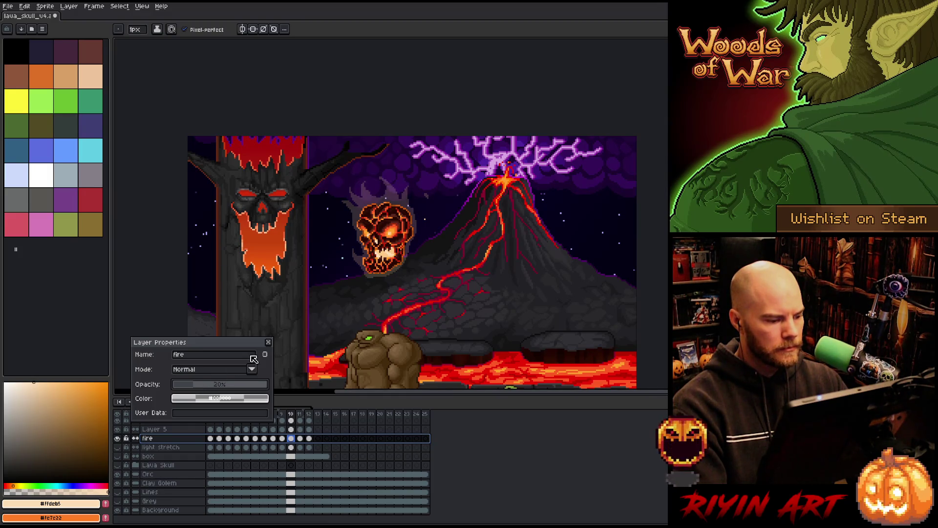
click(268, 342)
key(Return)
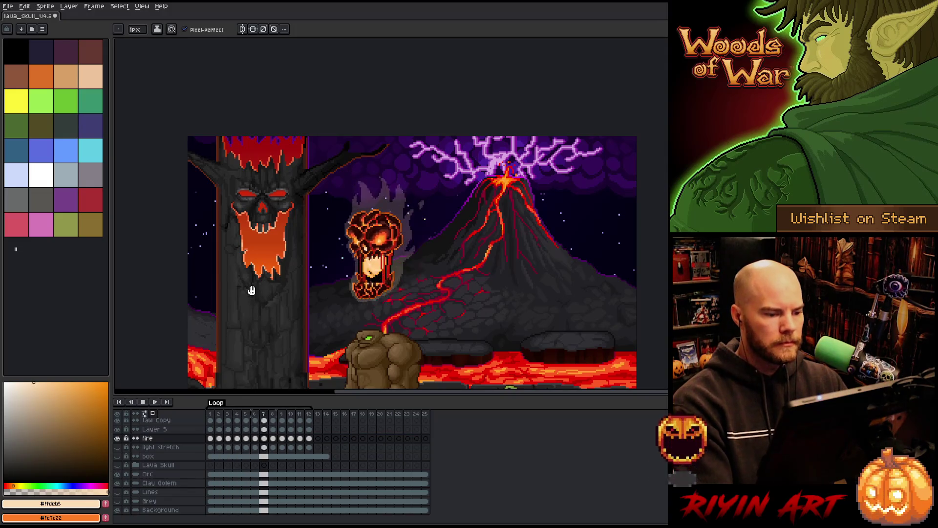
scroll(336, 279, up, 3)
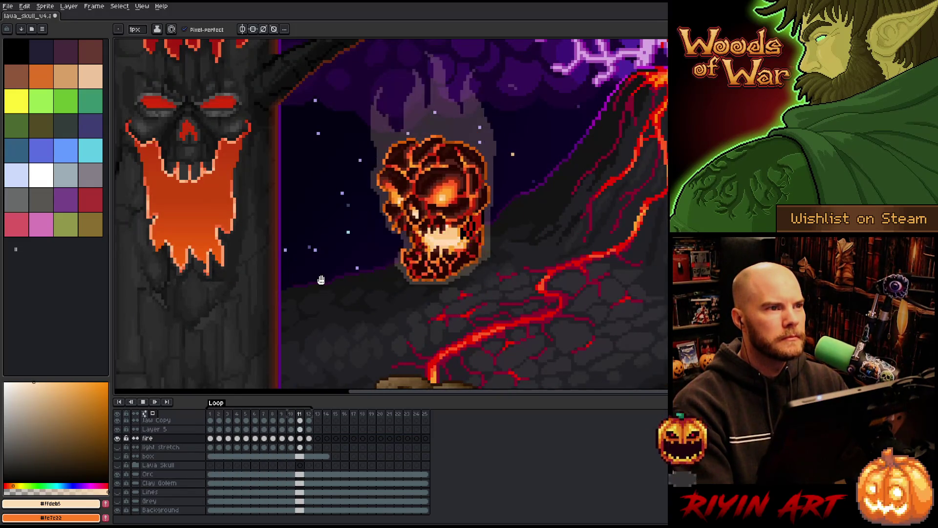
- Zoom and centre the view on the skull, then stop playback on frame 8
scroll(342, 286, down, 3)
scroll(376, 292, up, 1)
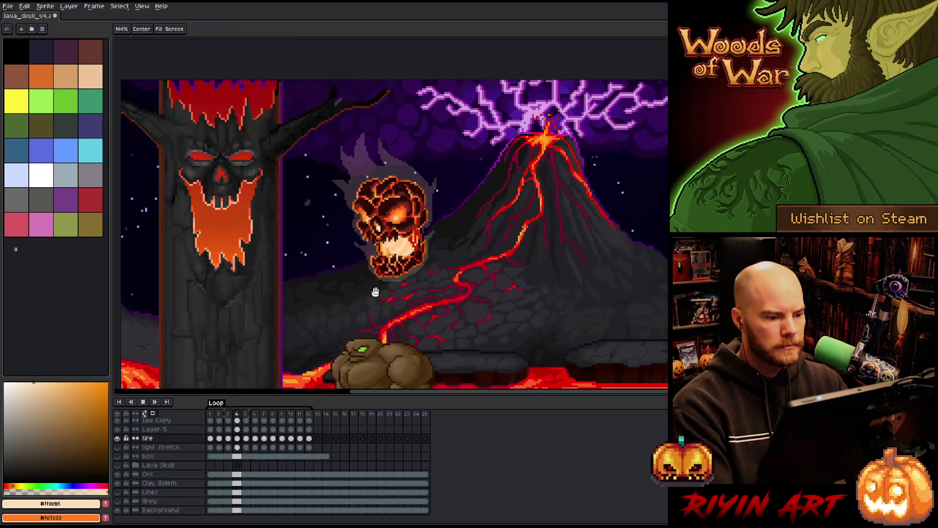
drag(375, 291, 353, 258)
scroll(353, 258, up, 1)
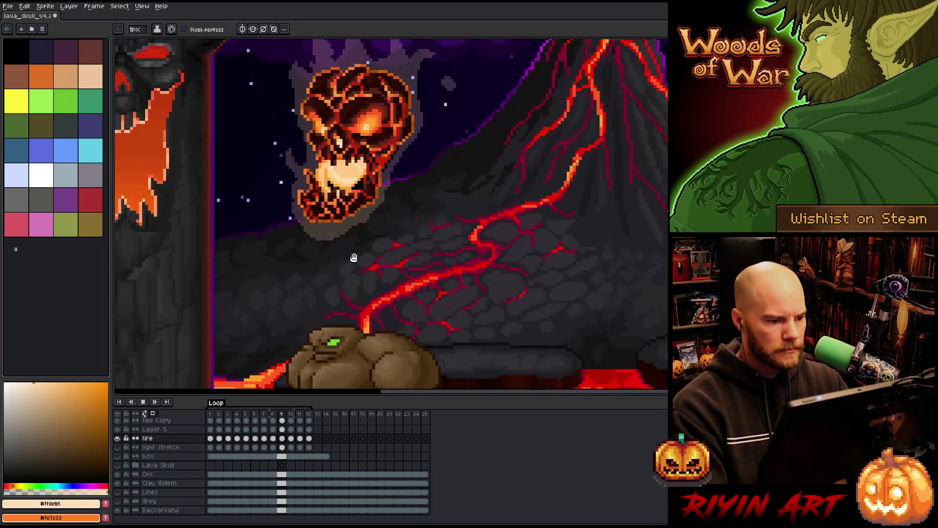
scroll(299, 307, down, 1)
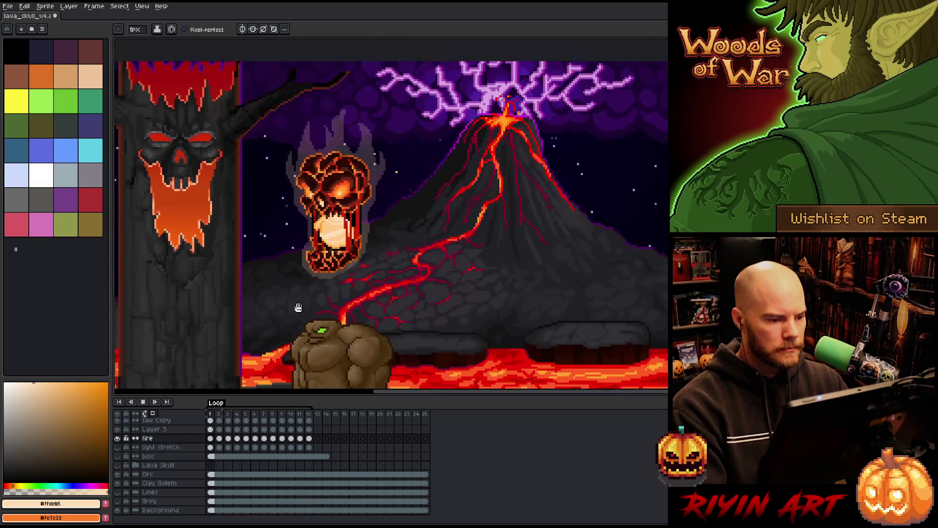
scroll(298, 307, up, 1)
key(Return)
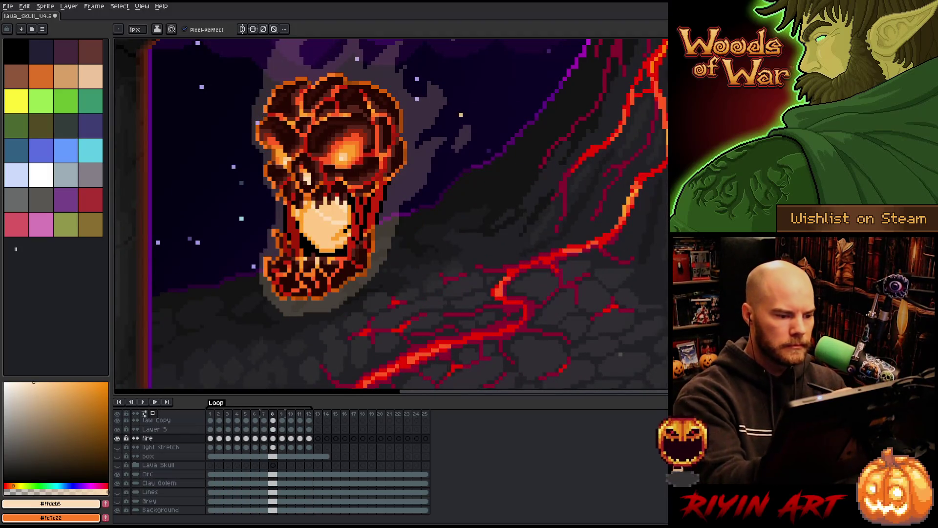
- Sample the glowing eye's orange #fe7e22 as the drawing colour and return to the pencil
key(i)
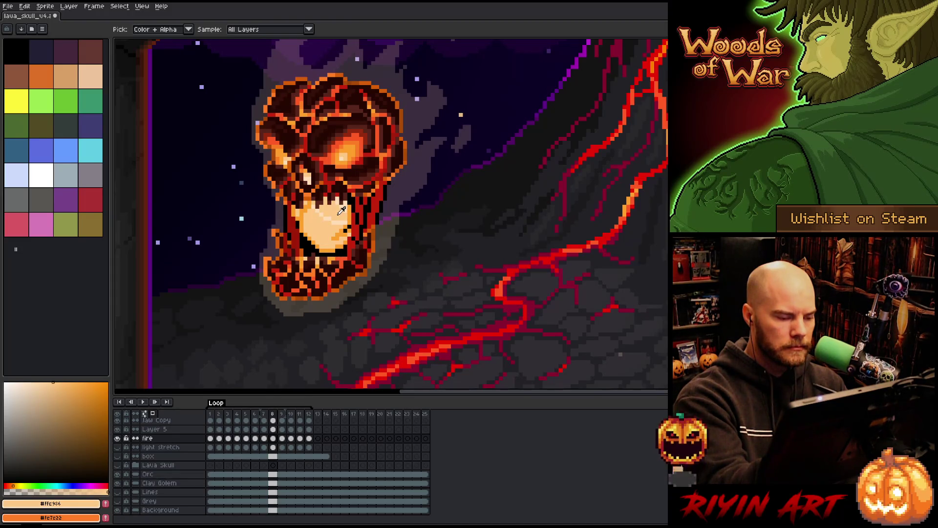
click(348, 201)
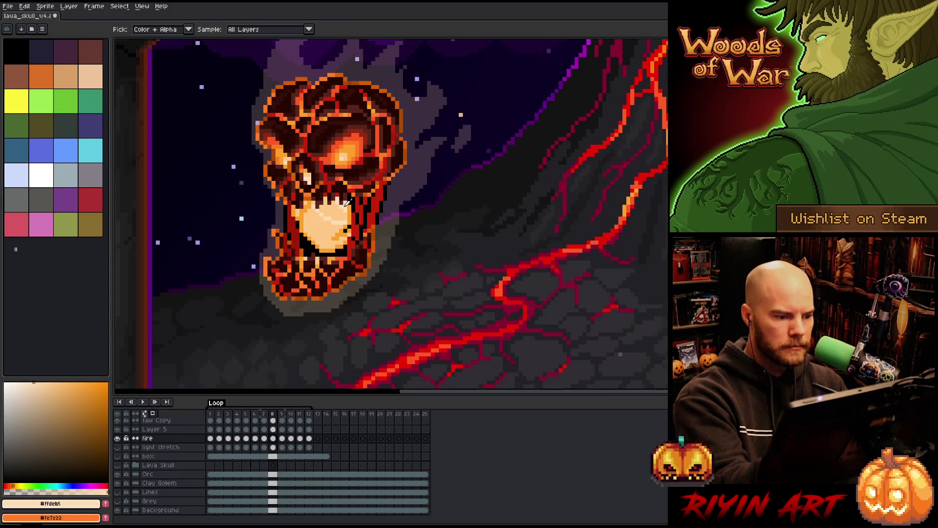
click(360, 149)
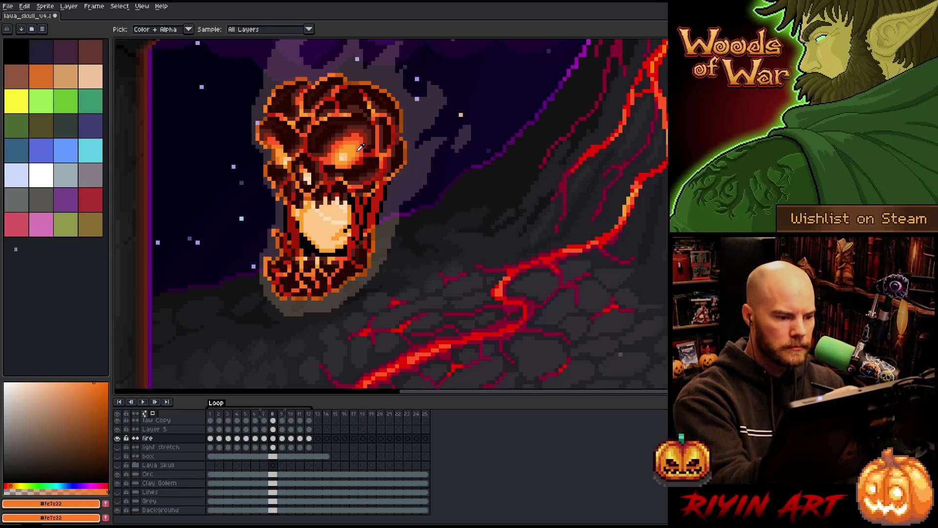
key(b)
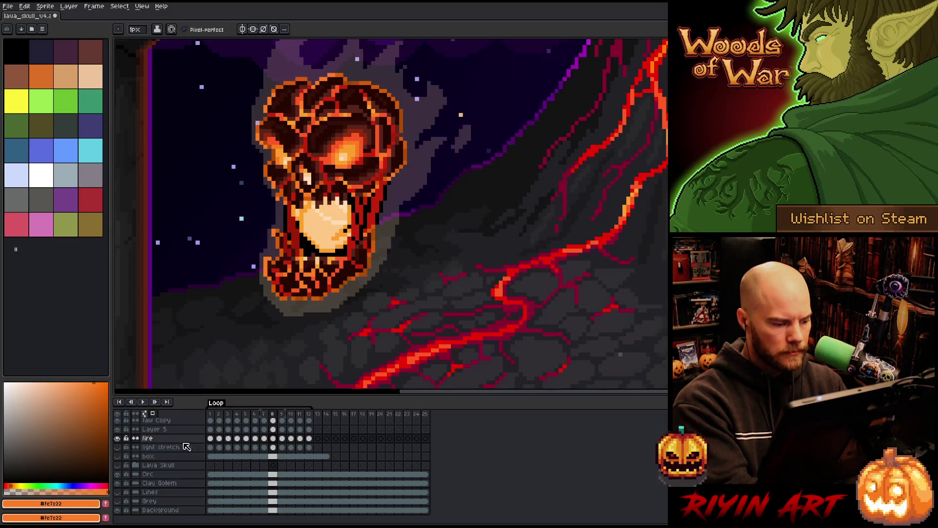
- Hide the fire layer, show Layer 5 and rename it 'black stretch', then add a new layer above it
click(152, 429)
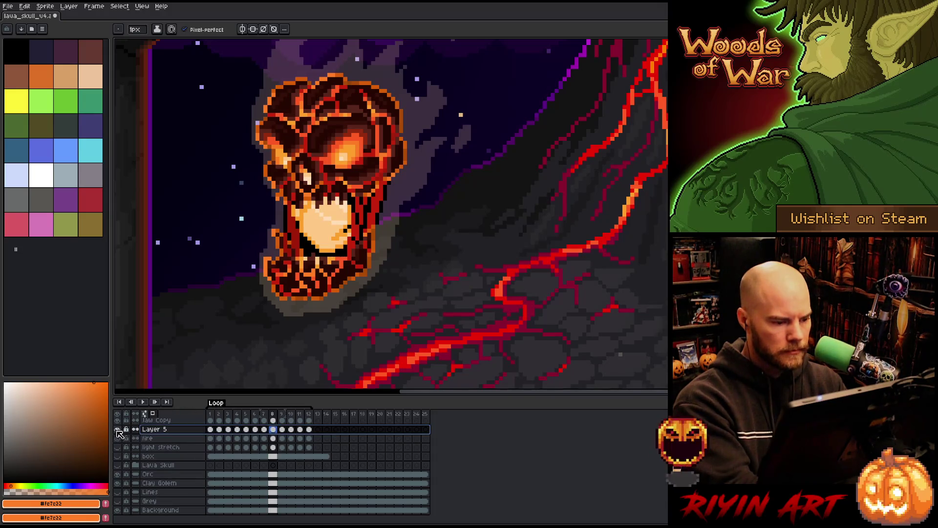
click(118, 438)
click(118, 429)
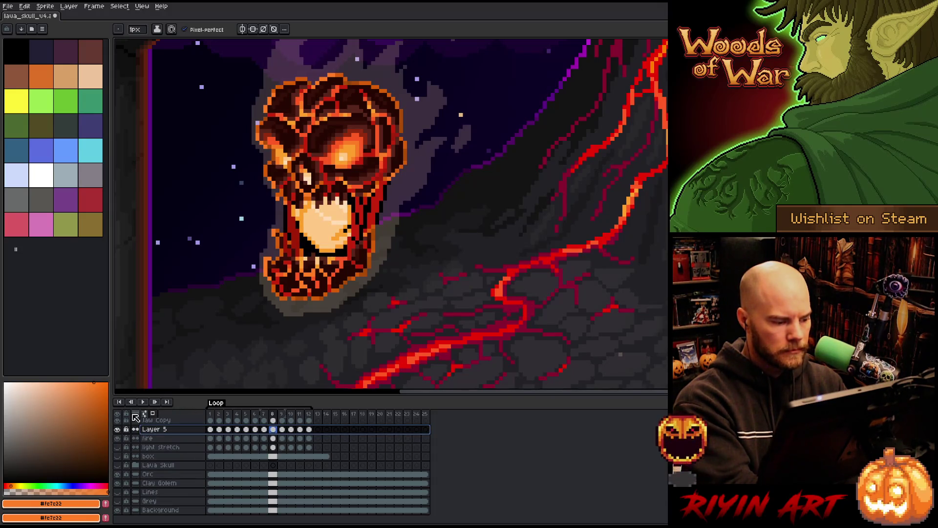
double_click(160, 429)
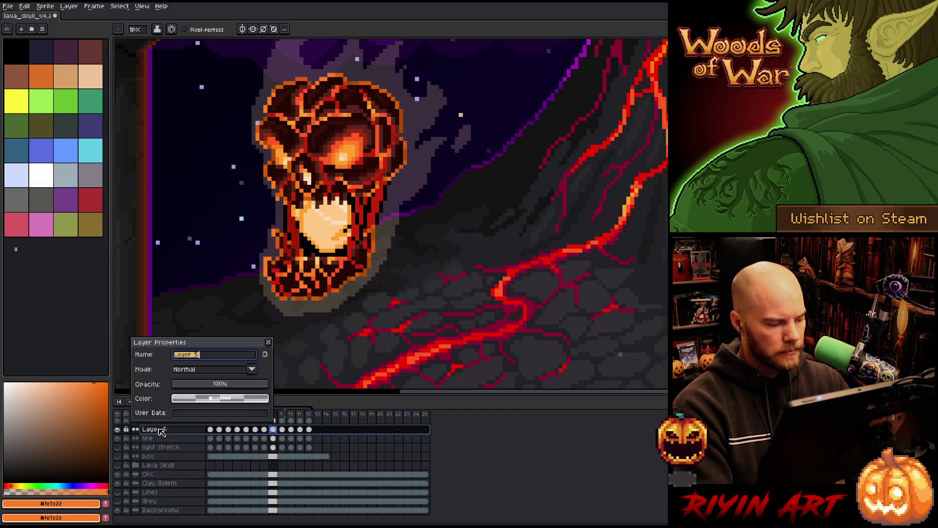
text(black stret)
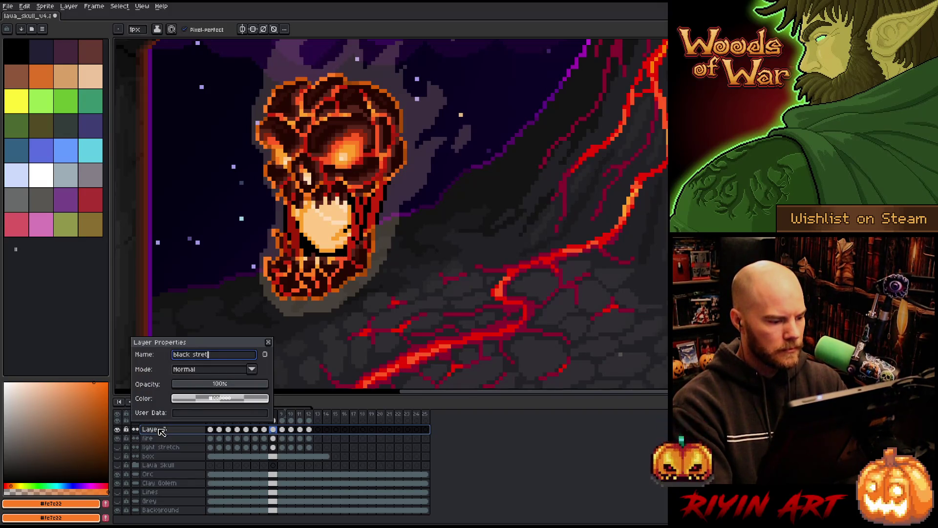
key(Return)
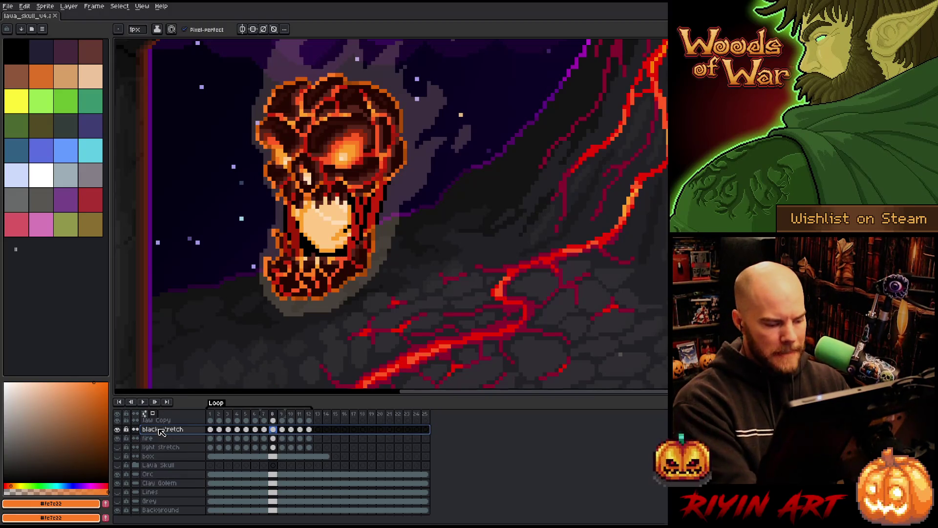
key(shift+n)
click(210, 429)
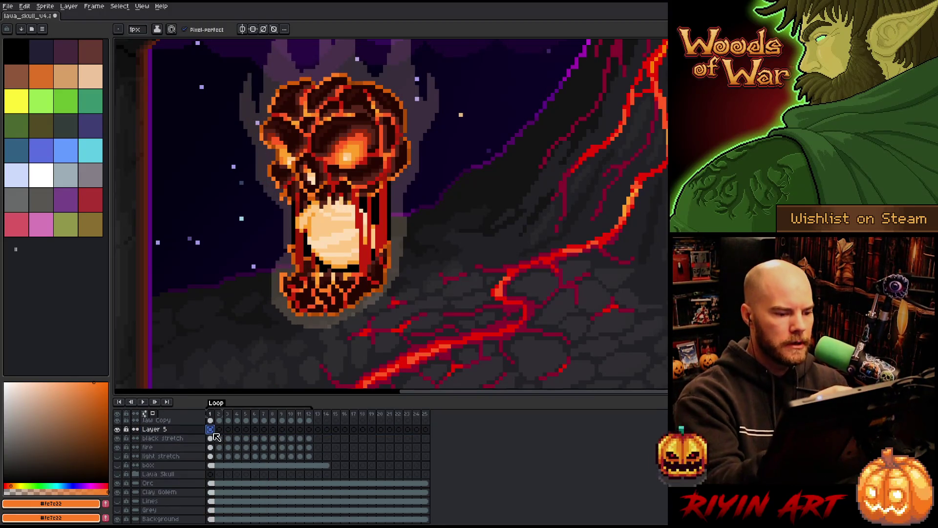
- With a 4px brush, paint orange highlights on the skull's jaw in frames 1 and 2
drag(140, 31, 142, 44)
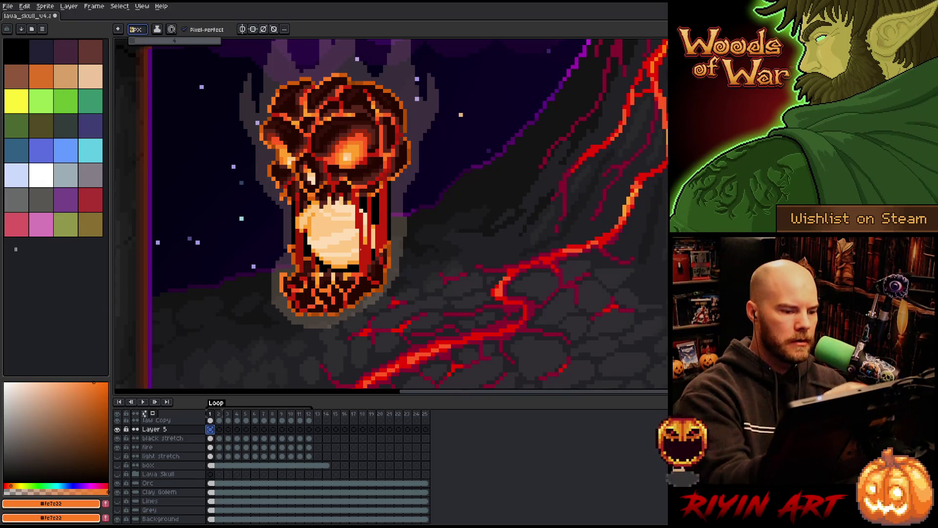
click(357, 267)
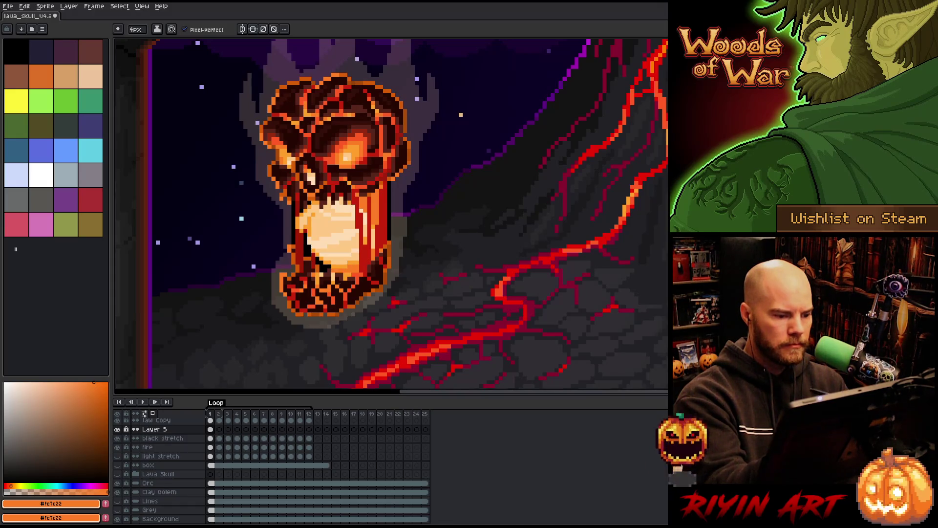
drag(329, 271, 317, 258)
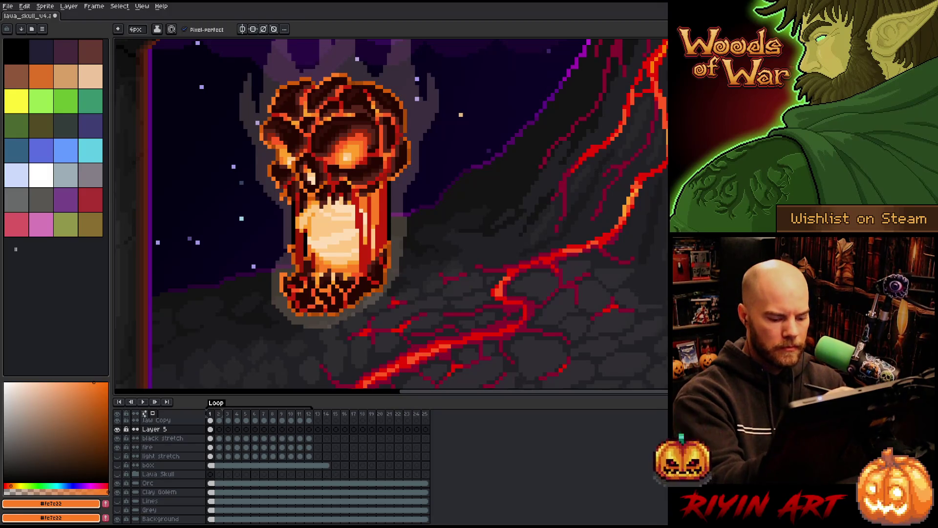
key(Right)
drag(371, 227, 380, 200)
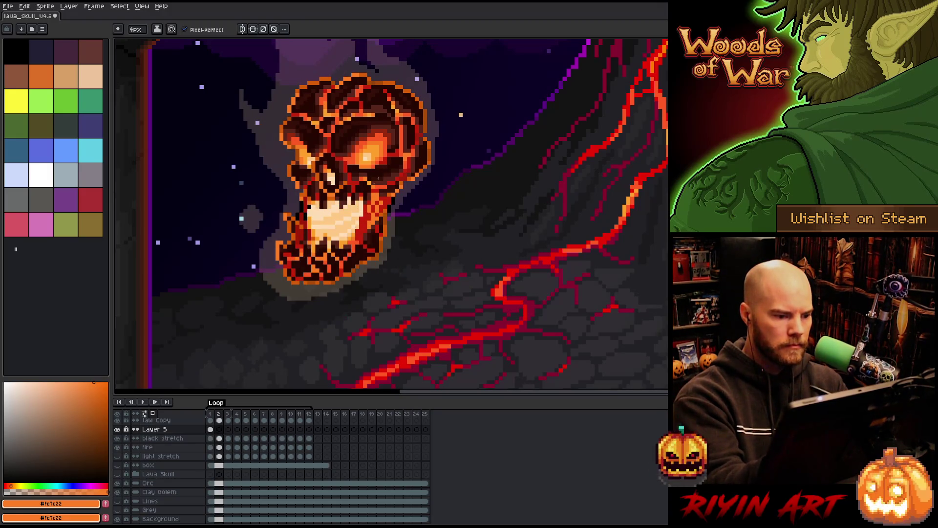
- Paint orange along the skull's right edge on frame 5 and inside the glowing interior on frame 6
key(Right)
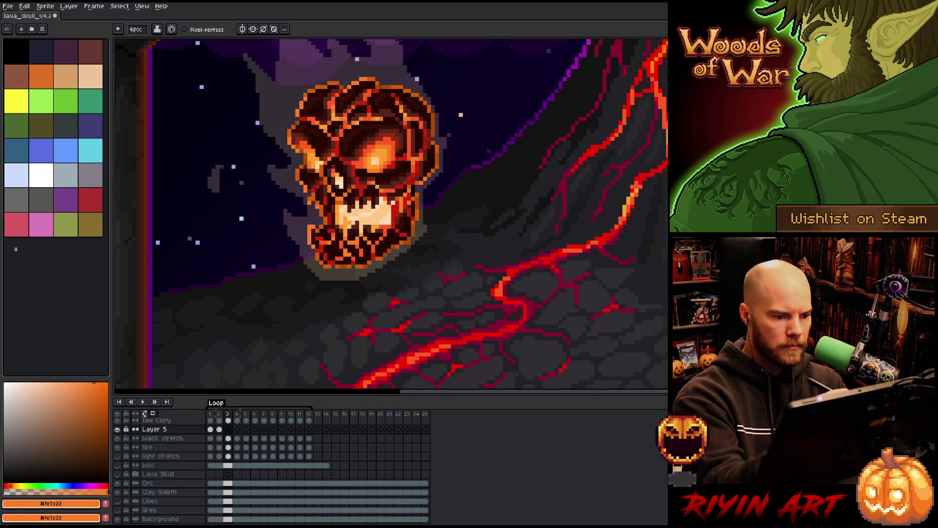
key(Right)
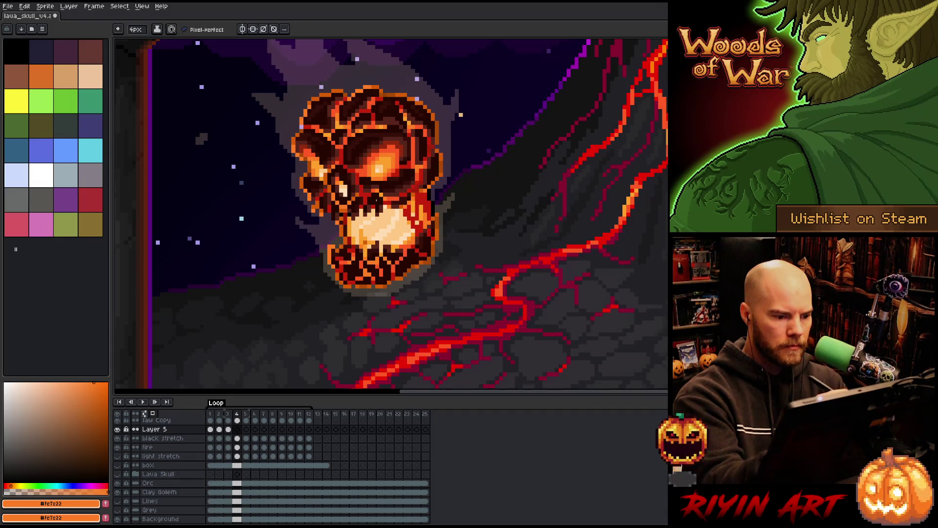
key(Right)
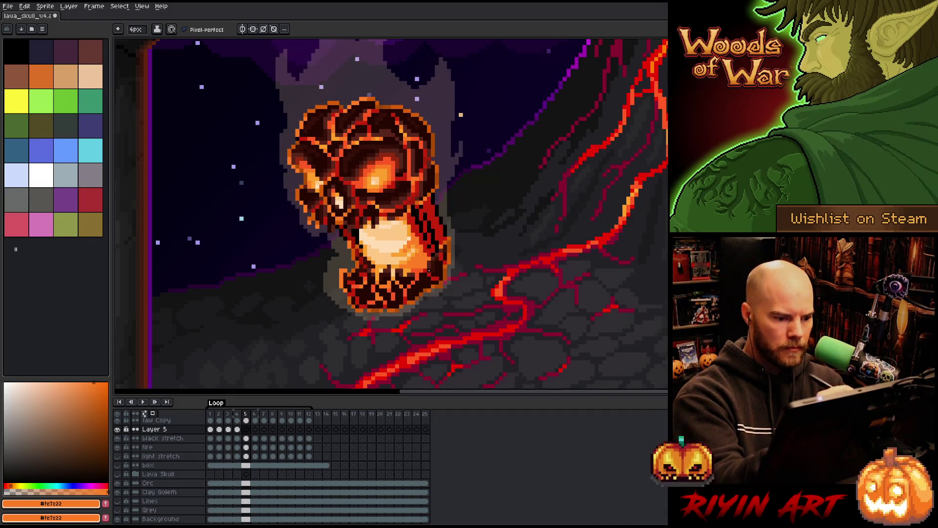
drag(434, 252, 421, 205)
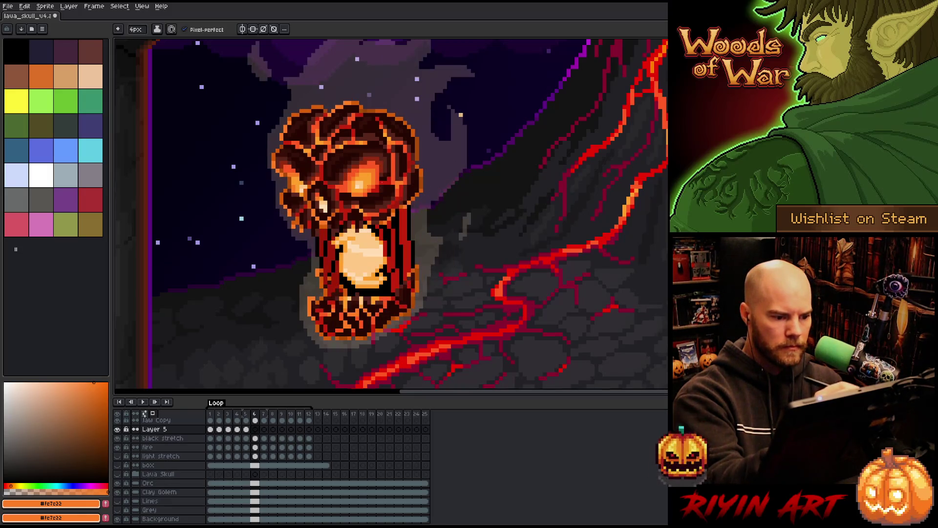
key(Right)
mouse_move(338, 226)
mouse_down()
mouse_move(349, 293)
mouse_move(381, 293)
mouse_up()
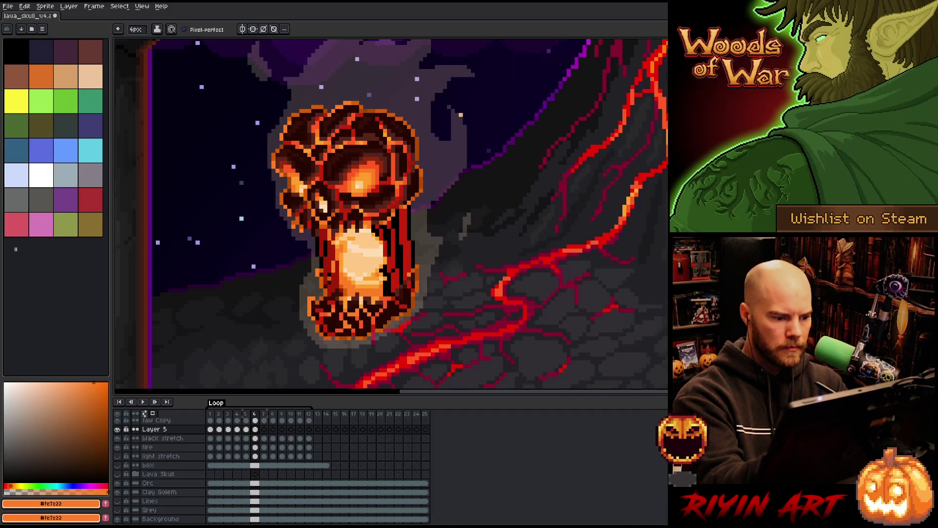
mouse_move(382, 232)
mouse_down()
mouse_move(395, 266)
mouse_move(398, 212)
mouse_move(360, 245)
mouse_move(357, 277)
mouse_up()
- Brighten the interior and left inner edge on frame 7, and the jaw cracks on frame 8
key(Right)
drag(345, 252, 345, 285)
drag(362, 213, 361, 238)
drag(340, 257, 336, 285)
mouse_move(325, 264)
mouse_down()
mouse_move(322, 285)
mouse_move(307, 283)
mouse_up()
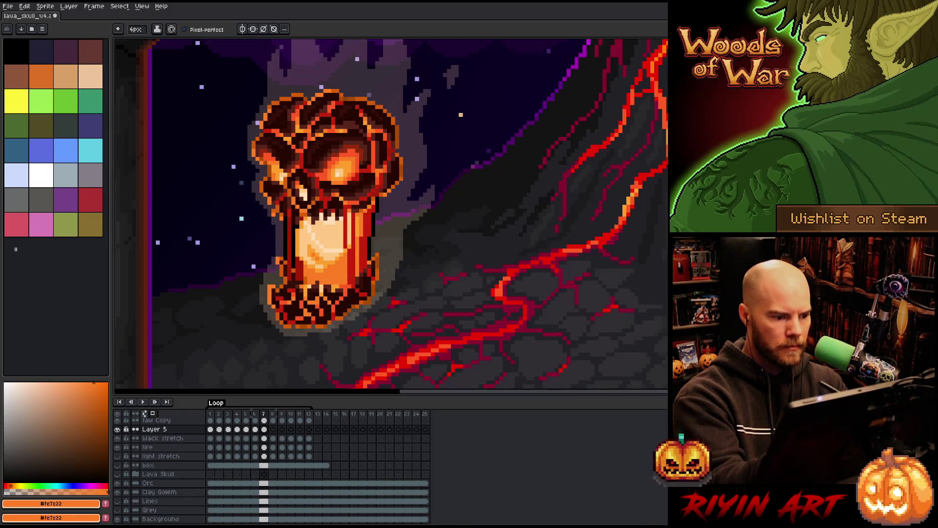
drag(293, 225, 294, 268)
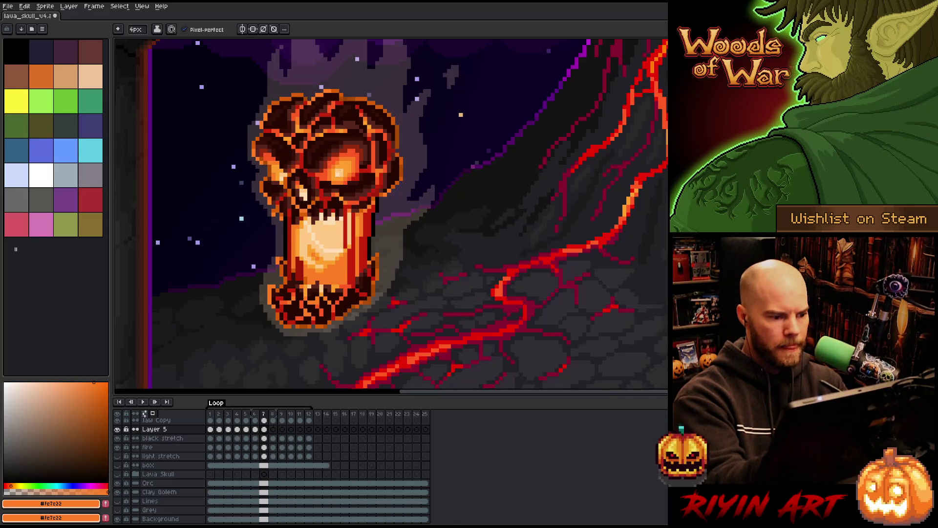
key(Right)
drag(303, 233, 308, 255)
mouse_move(348, 196)
mouse_down()
mouse_move(342, 252)
mouse_move(352, 255)
mouse_up()
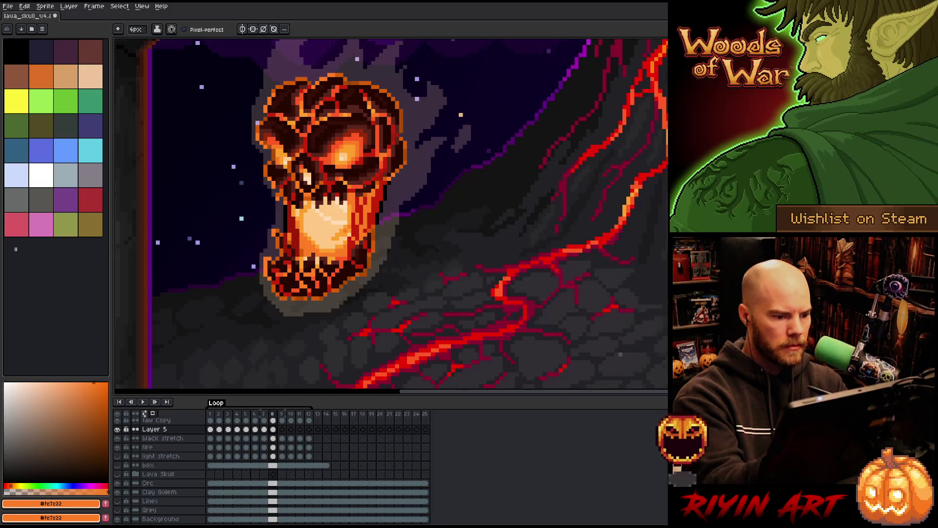
- Brighten the right jaw pixels on frames 11 and 12, then loop back and play the animation
key(Right)
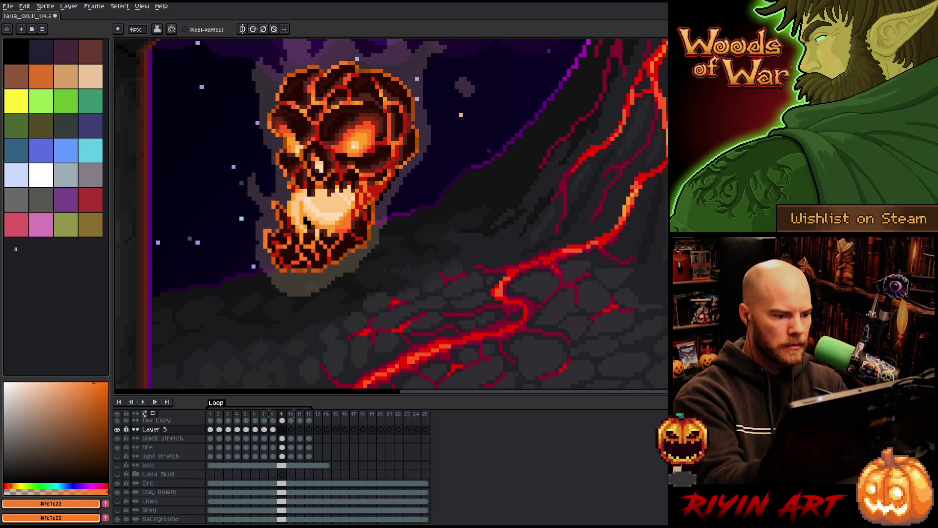
key(Right)
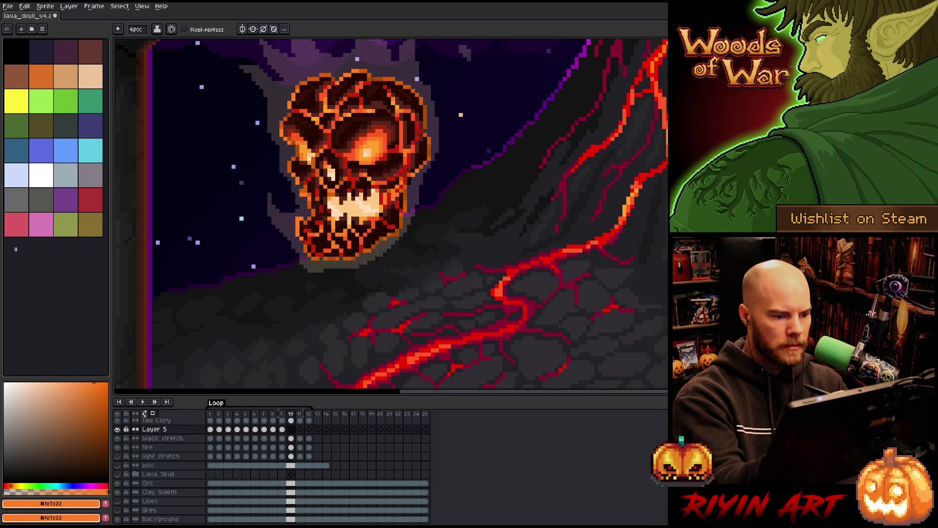
key(Right)
drag(397, 226, 407, 198)
key(Right)
mouse_move(386, 244)
mouse_down()
mouse_move(400, 215)
mouse_move(408, 230)
mouse_up()
drag(401, 264, 381, 258)
key(Right)
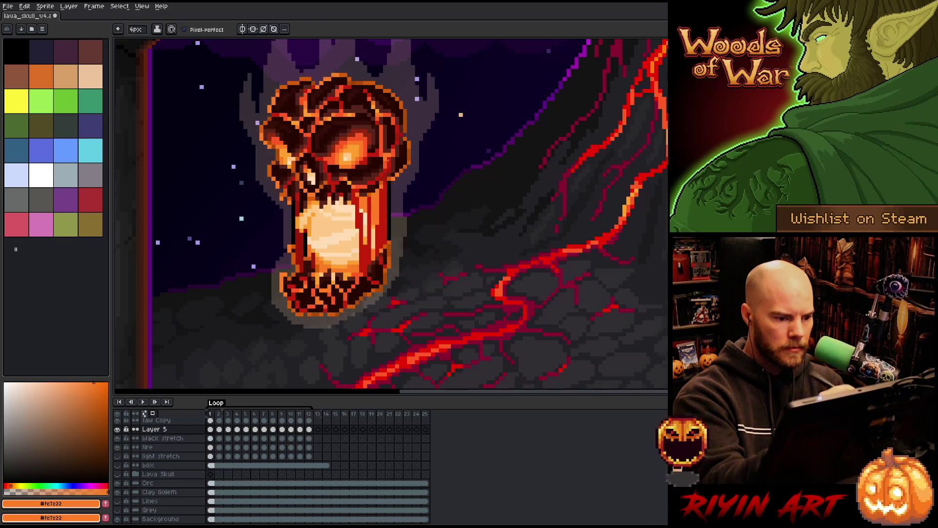
key(Return)
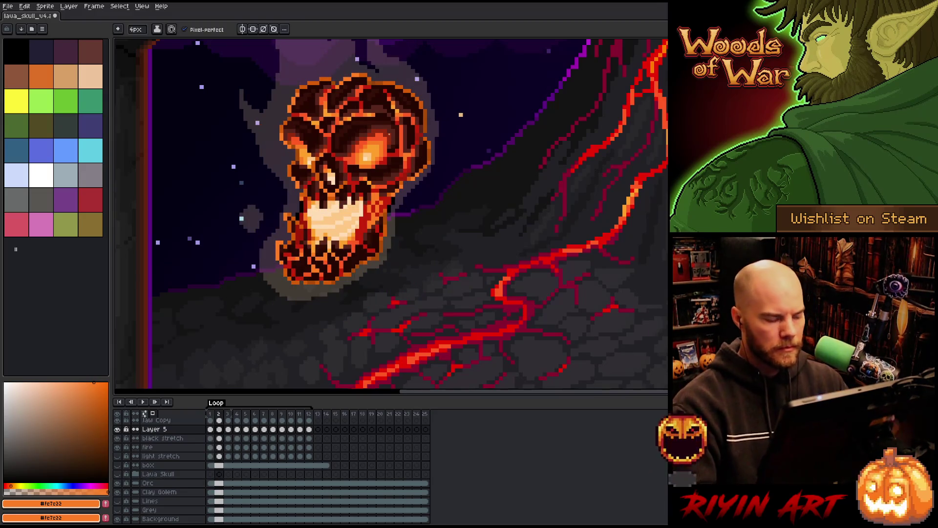
scroll(327, 226, down, 1)
- Solo and restore the light stretch layer, then play and stop the animation
scroll(328, 226, down, 2)
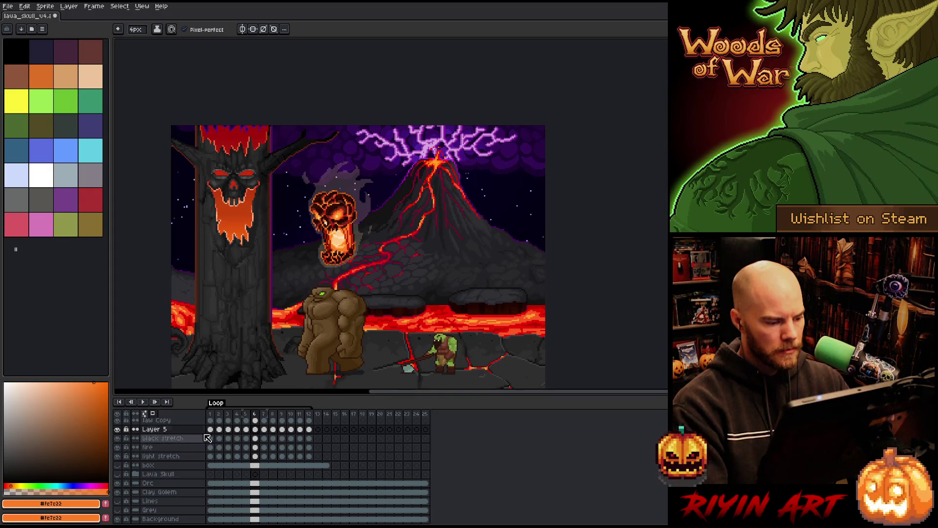
alt+click(119, 457)
alt+click(120, 457)
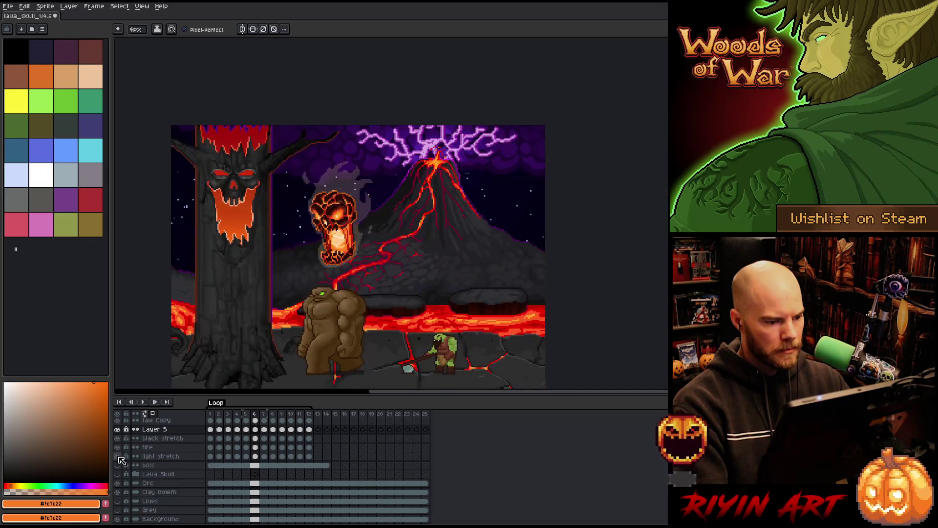
key(Return)
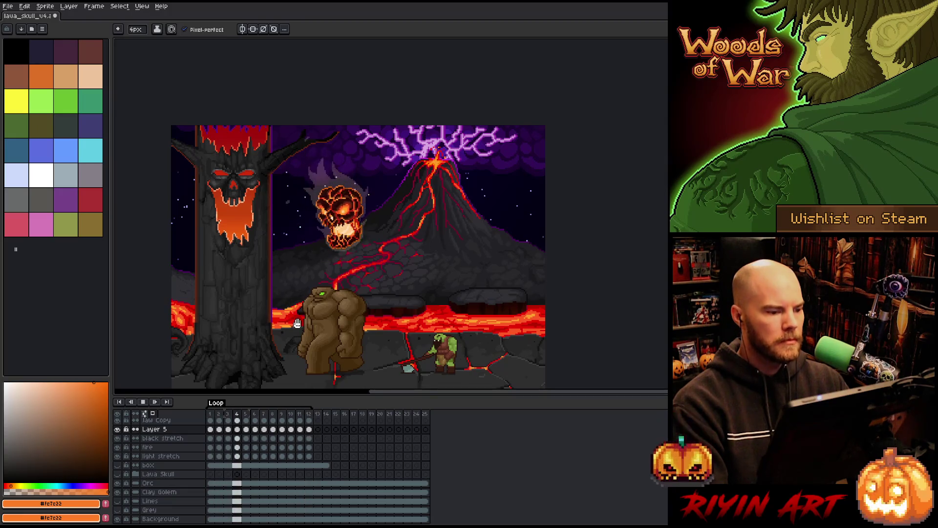
scroll(322, 259, up, 3)
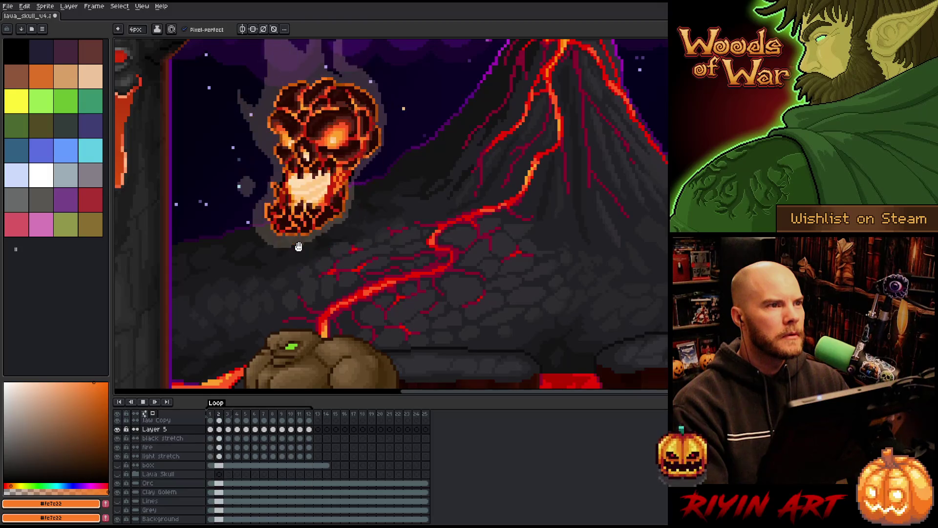
scroll(291, 211, down, 2)
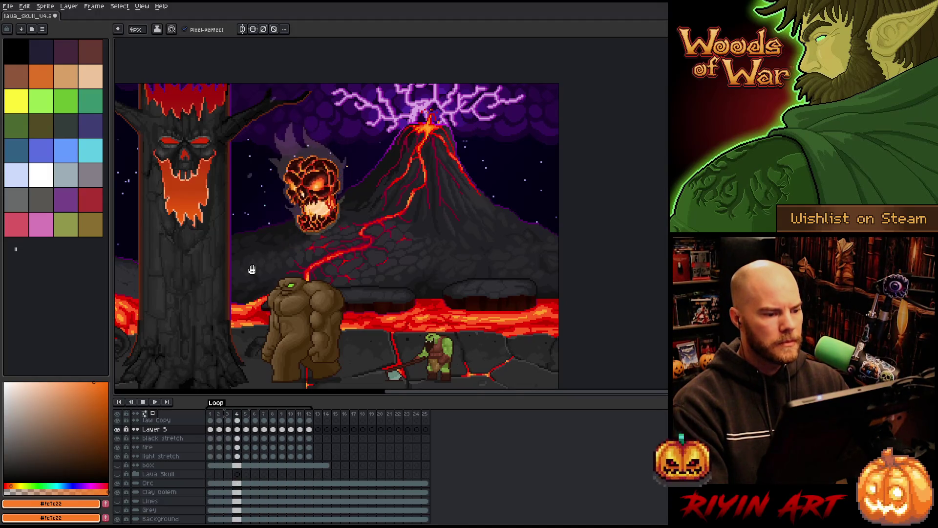
scroll(287, 172, up, 1)
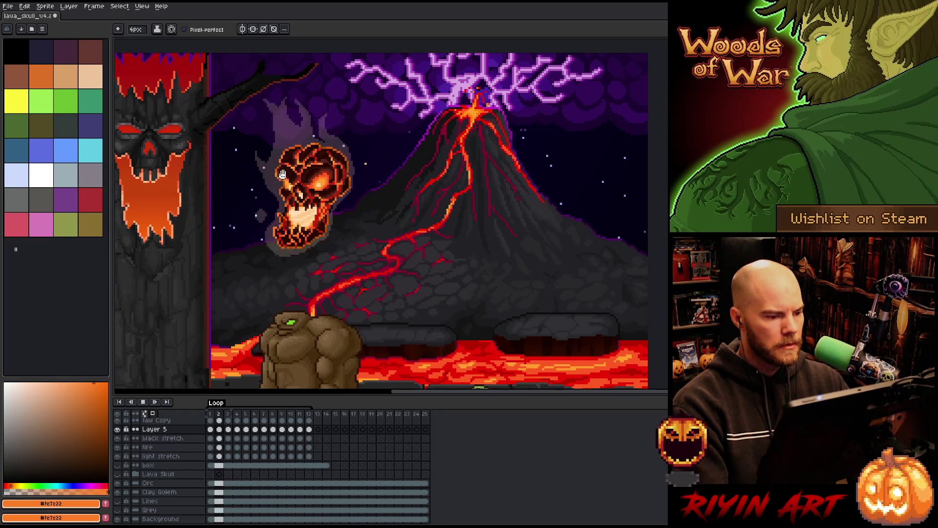
key(Return)
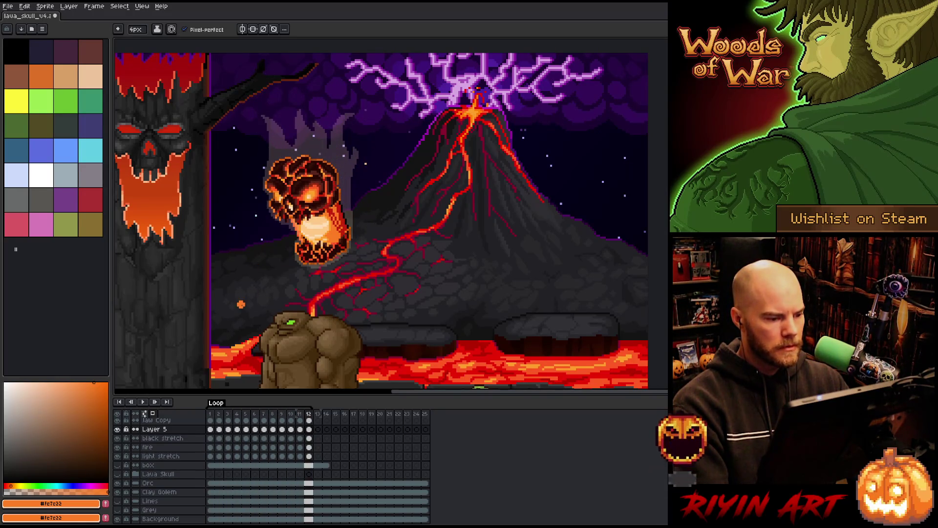
- Select the layers from black stretch up to Skull and bring up their layer options
click(172, 457)
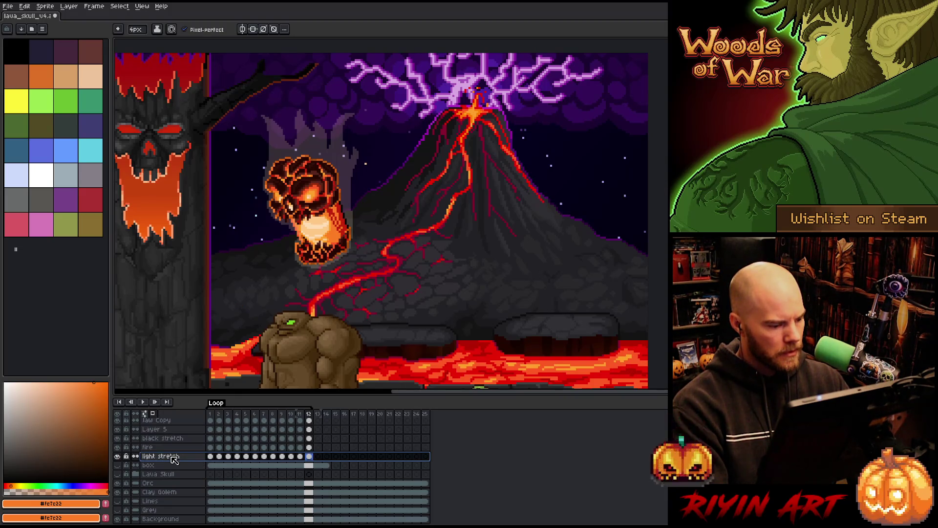
scroll(172, 454, up, 5)
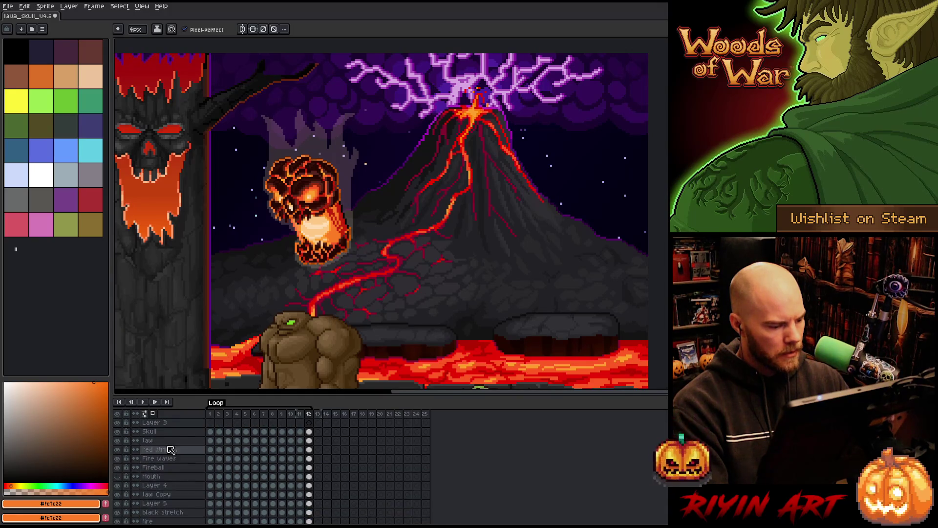
scroll(170, 455, down, 3)
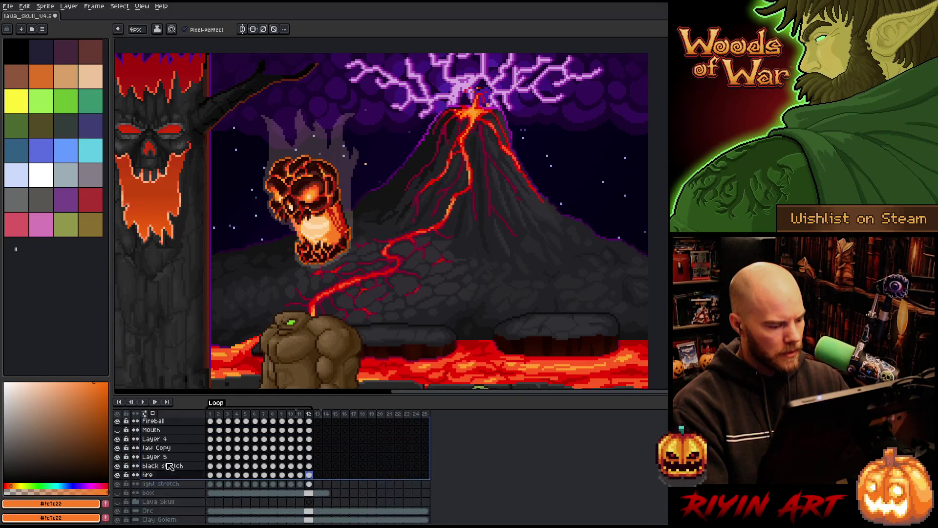
click(165, 485)
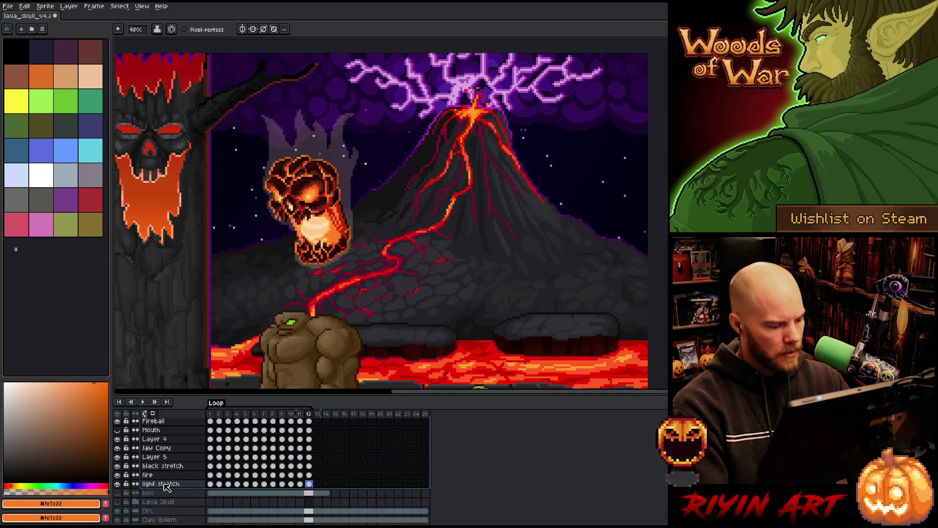
click(156, 484)
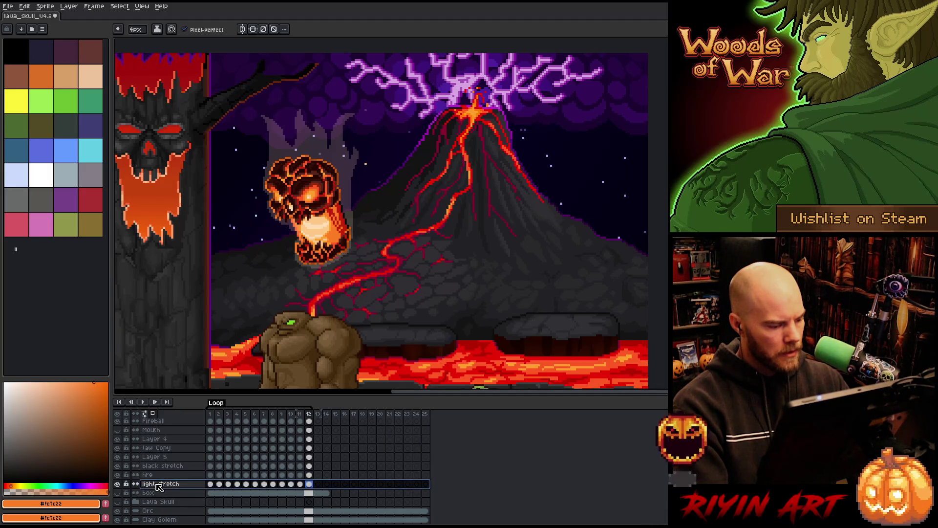
click(117, 484)
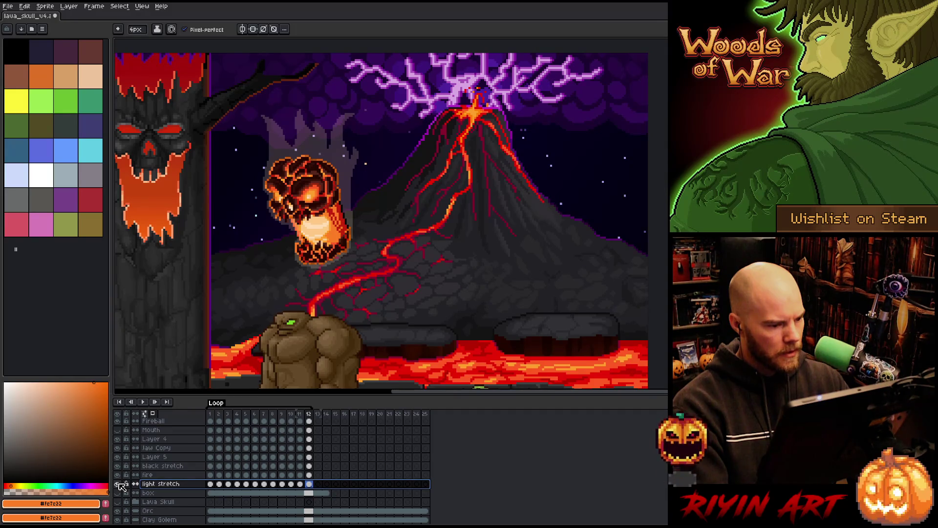
click(117, 484)
click(117, 483)
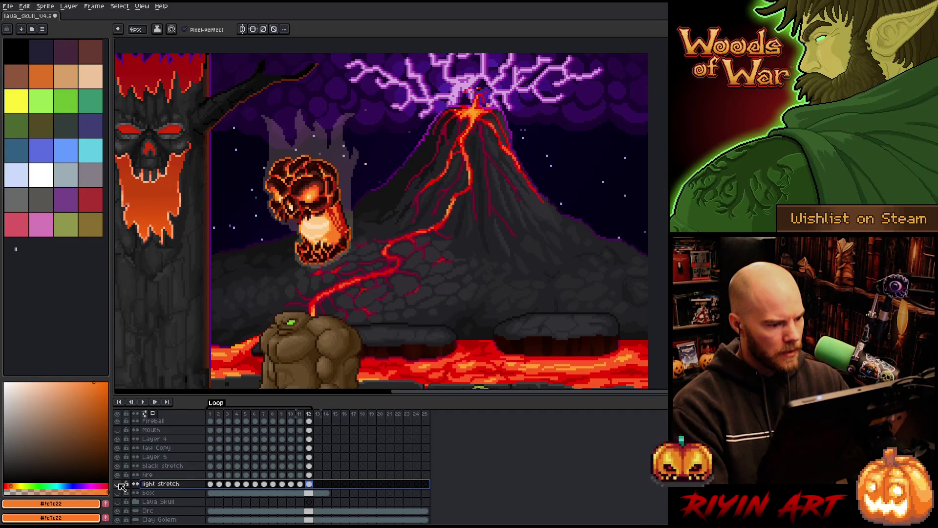
click(159, 467)
mouse_move(158, 468)
mouse_down()
mouse_move(158, 400)
mouse_move(155, 447)
mouse_move(154, 433)
mouse_up()
right_click(154, 434)
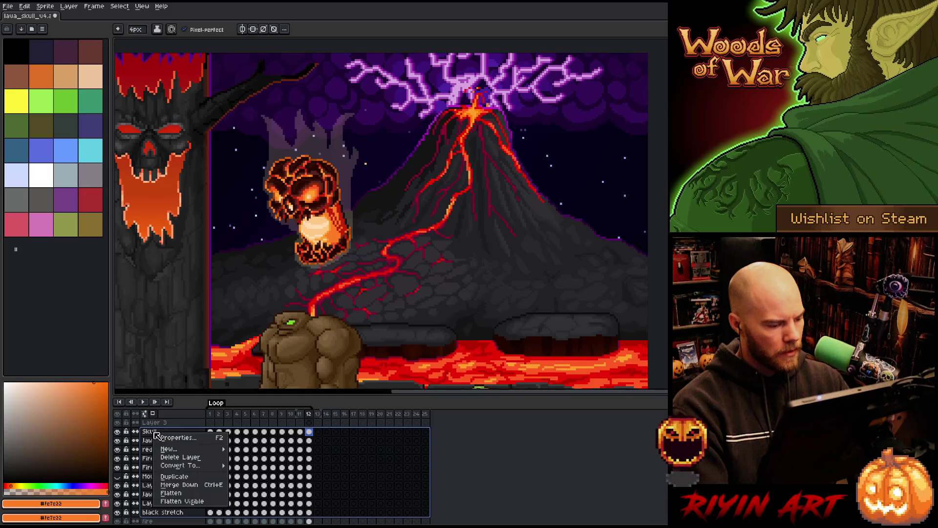
- Group the selected skull layers into Group 1 and collapse it
mouse_move(171, 449)
click(261, 459)
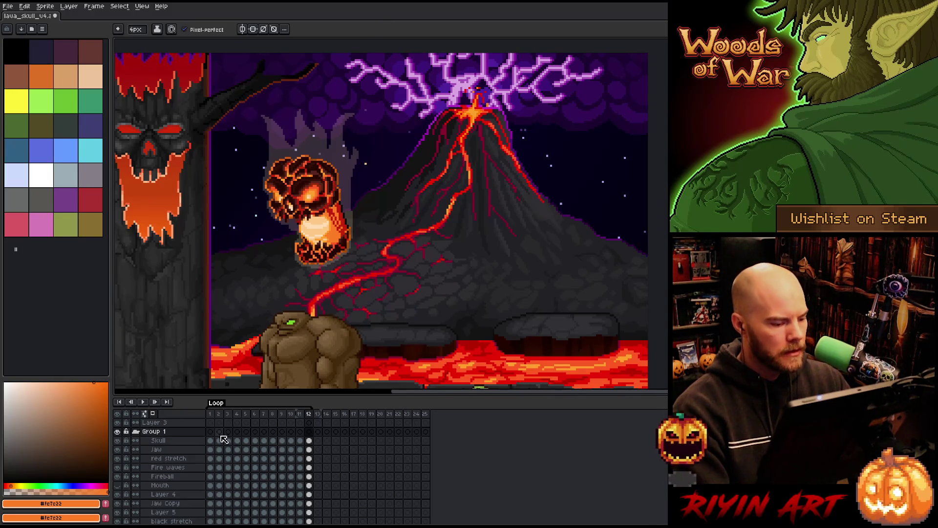
click(136, 431)
click(149, 432)
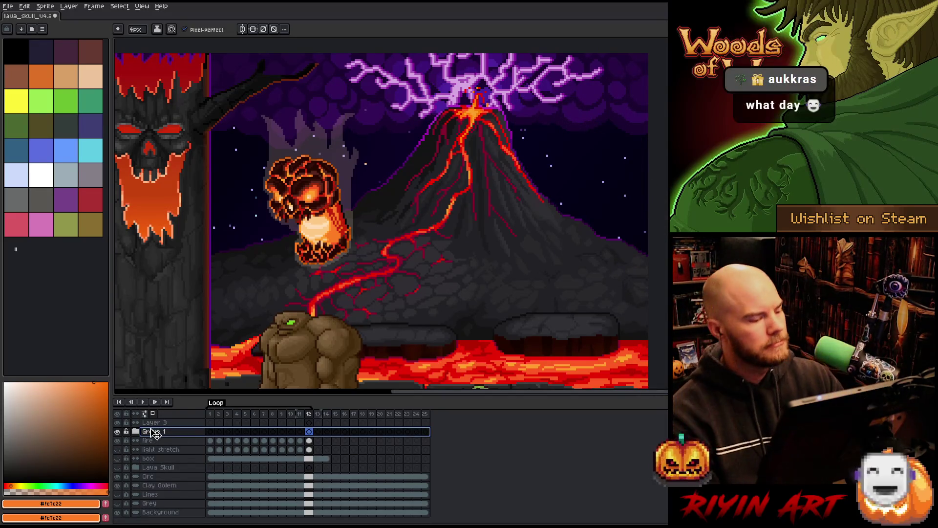
- Duplicate Group 1 and toggle visibility to check the new Group 1 Copy
right_click(154, 434)
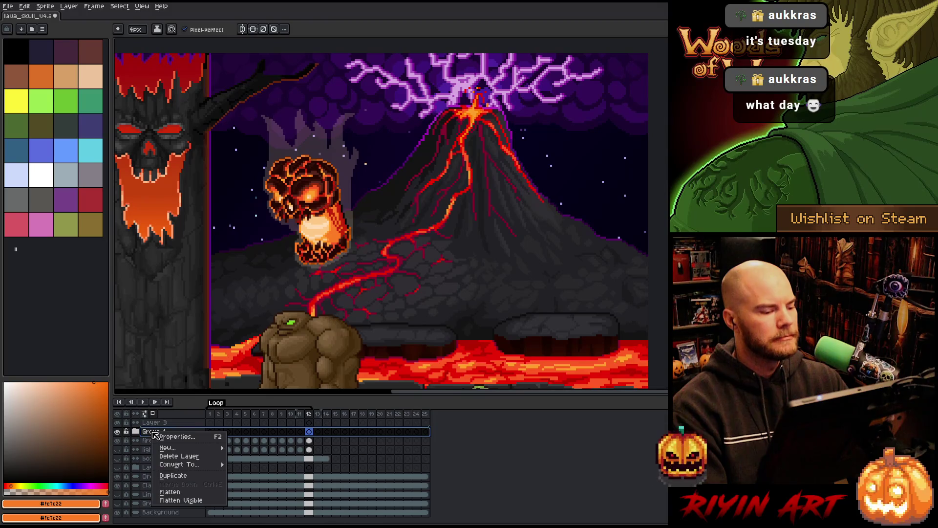
click(173, 475)
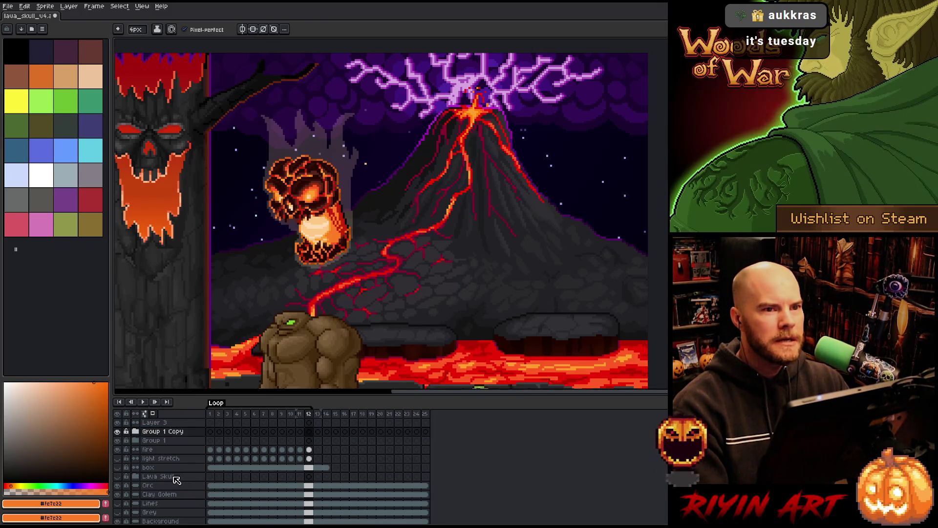
click(150, 433)
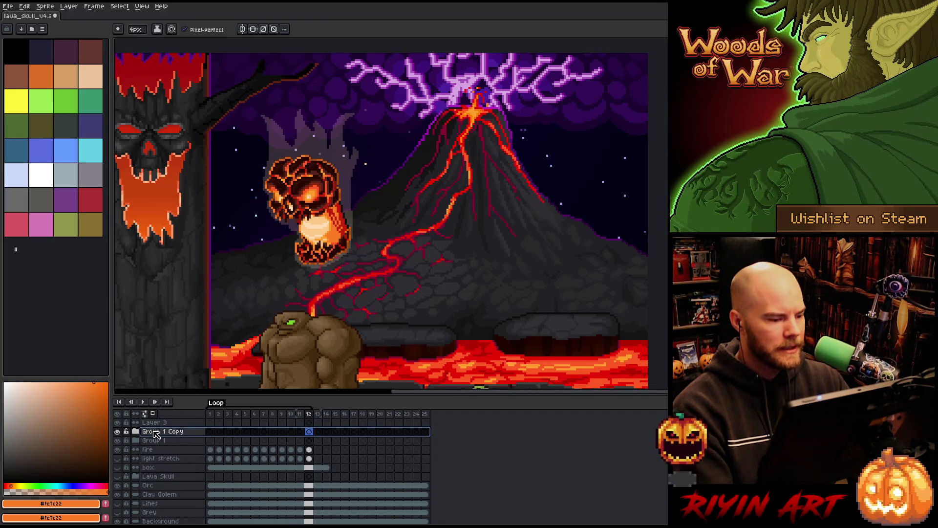
click(117, 431)
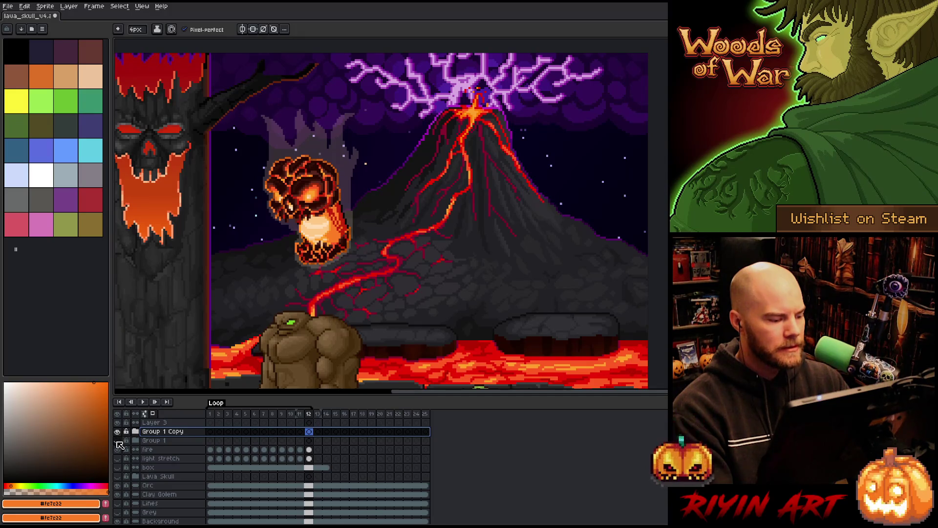
click(117, 440)
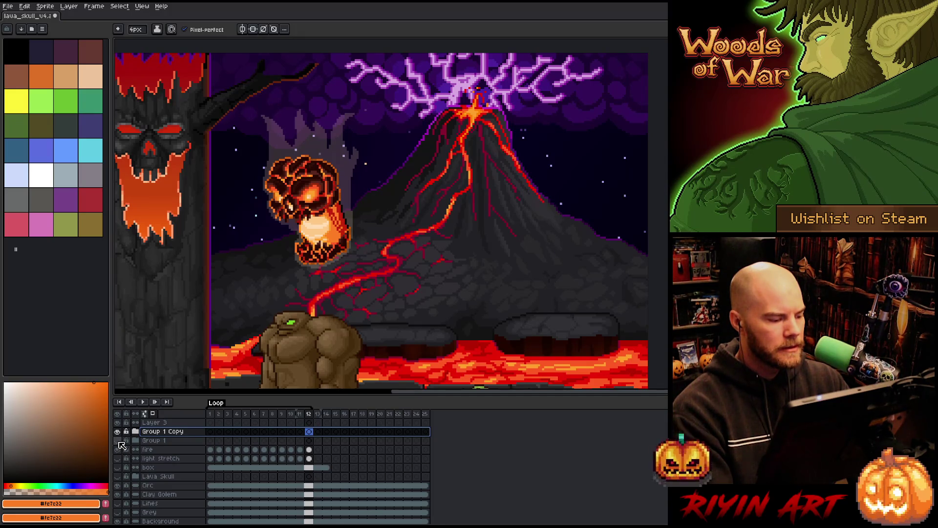
click(118, 432)
click(117, 431)
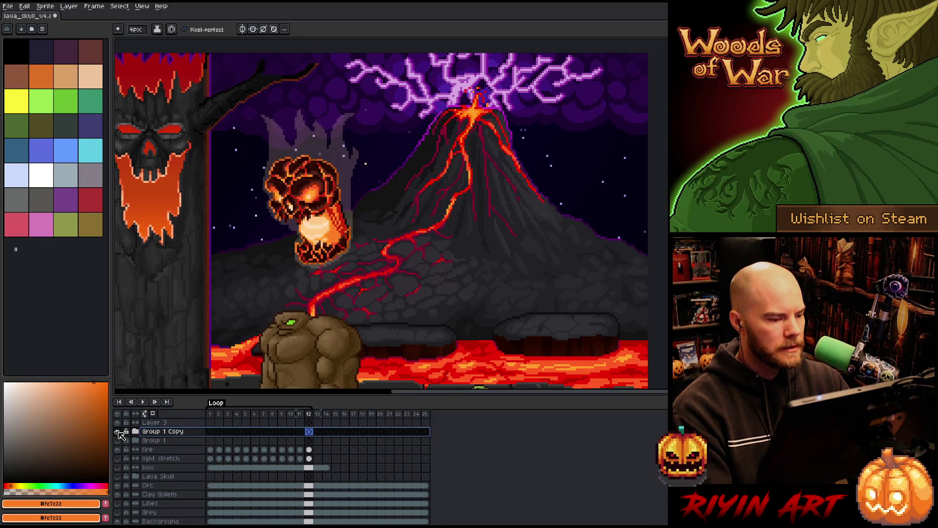
- Flatten Group 1 Copy and set Hue/Saturation lightness to -100 for a black silhouette
right_click(152, 433)
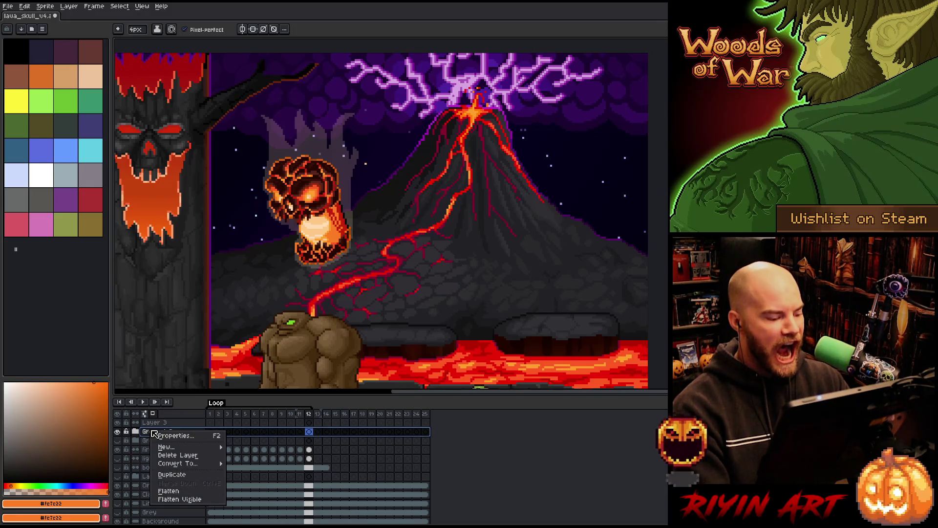
click(172, 491)
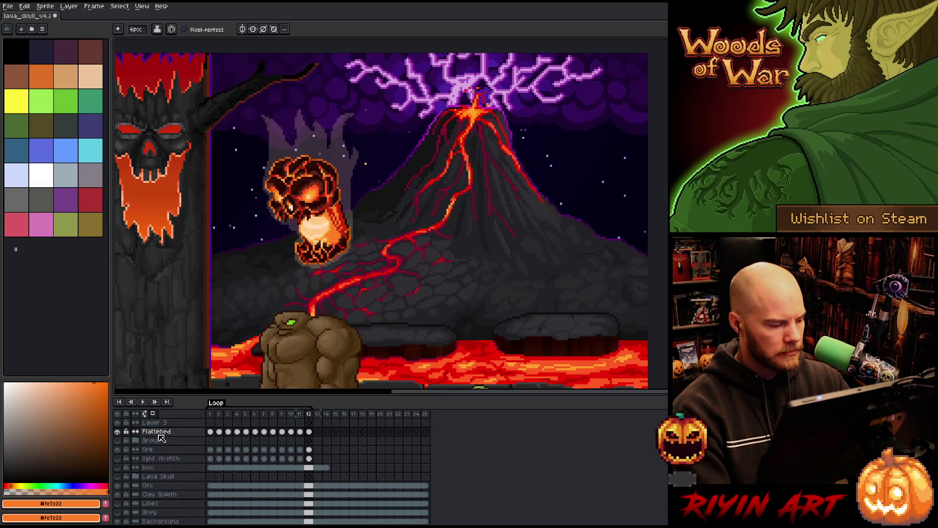
key(ctrl+u)
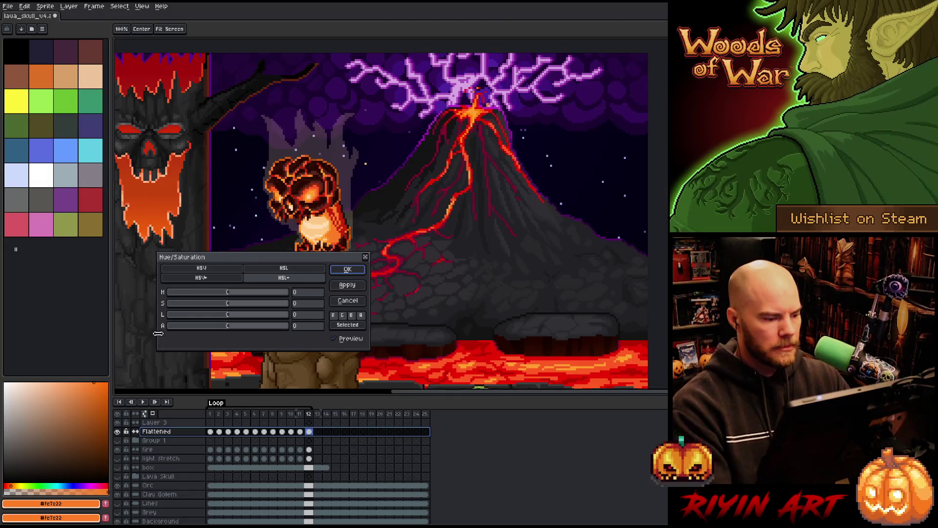
drag(226, 314, 96, 314)
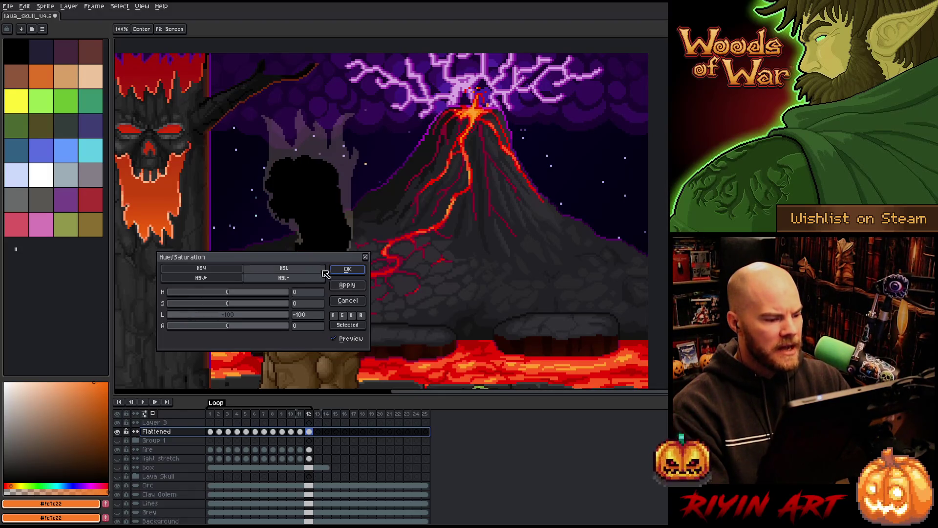
click(351, 270)
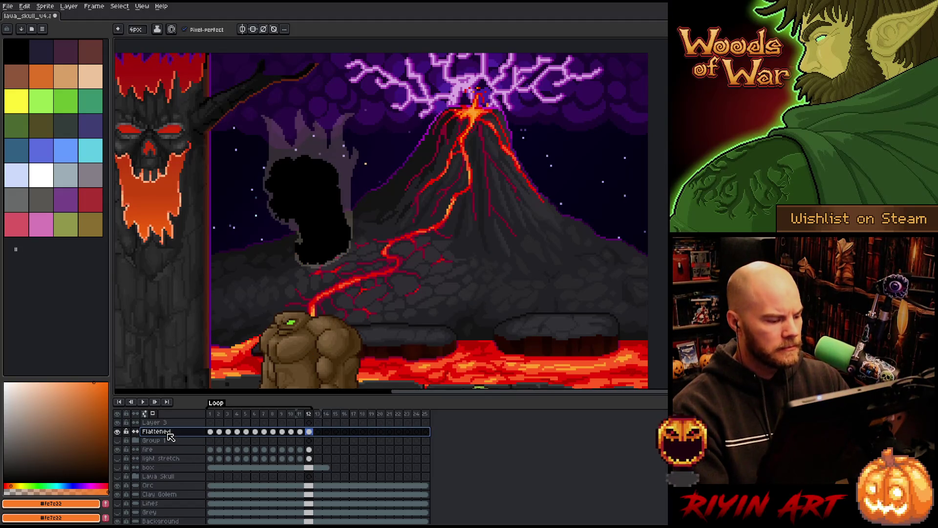
- Sample the pale #ffdbb5 colour from the original skull with the eyedropper
key(Return)
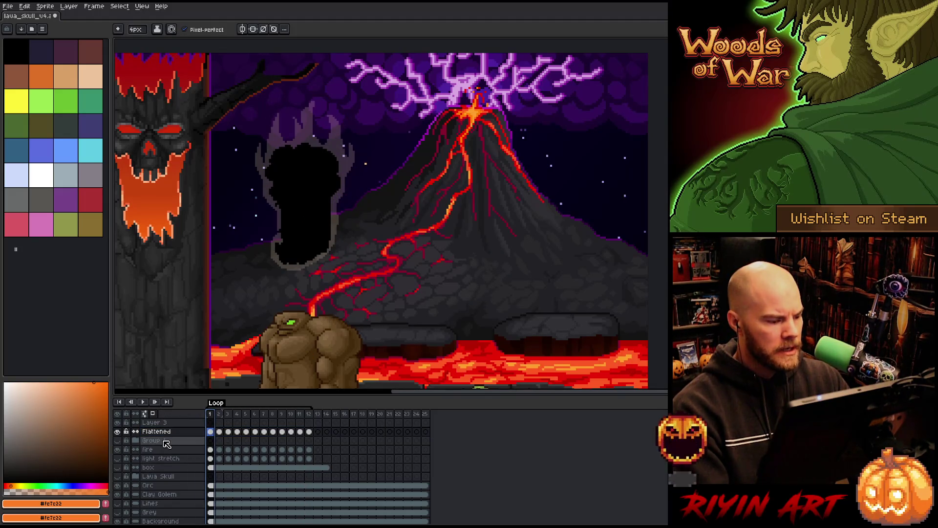
click(173, 432)
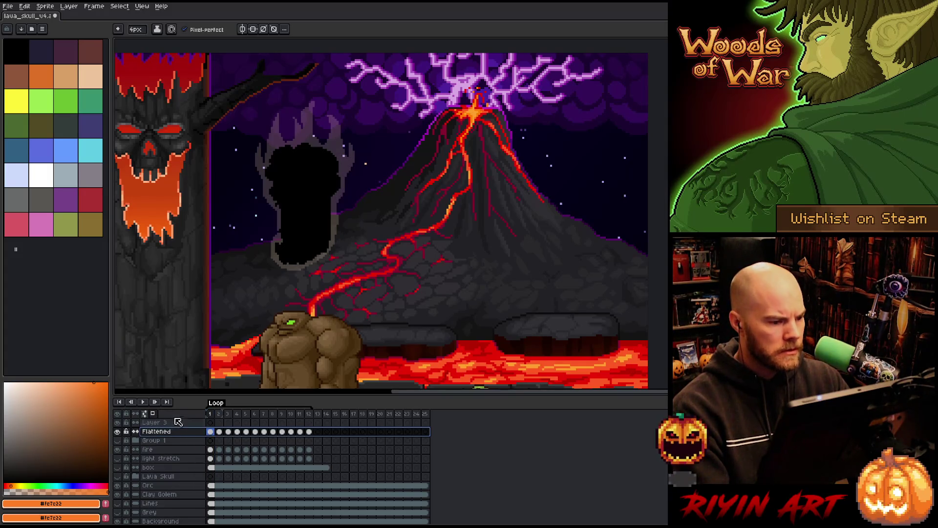
click(117, 431)
click(117, 440)
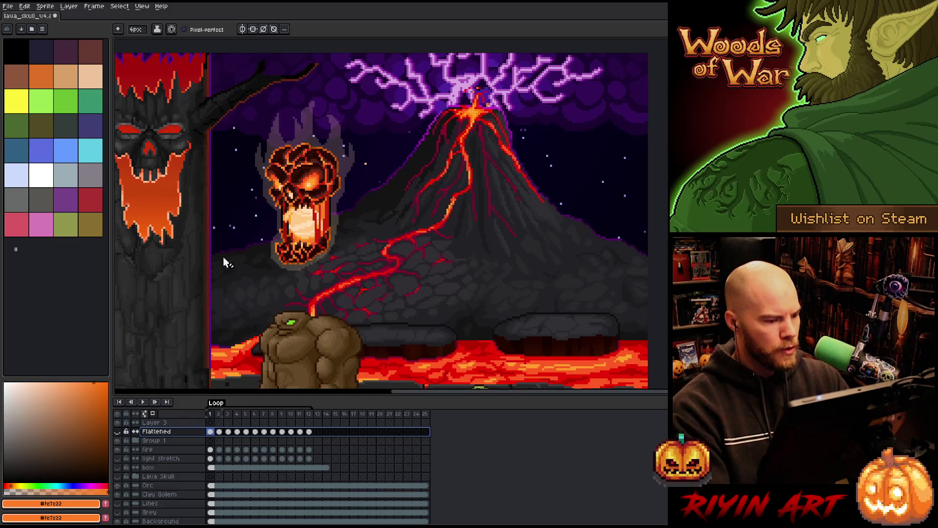
key(i)
scroll(313, 215, up, 2)
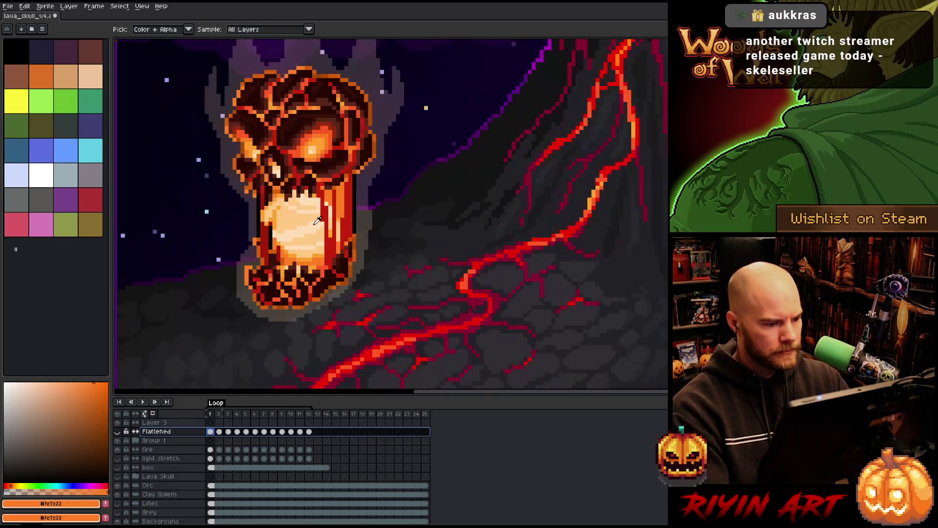
click(318, 221)
scroll(317, 221, down, 2)
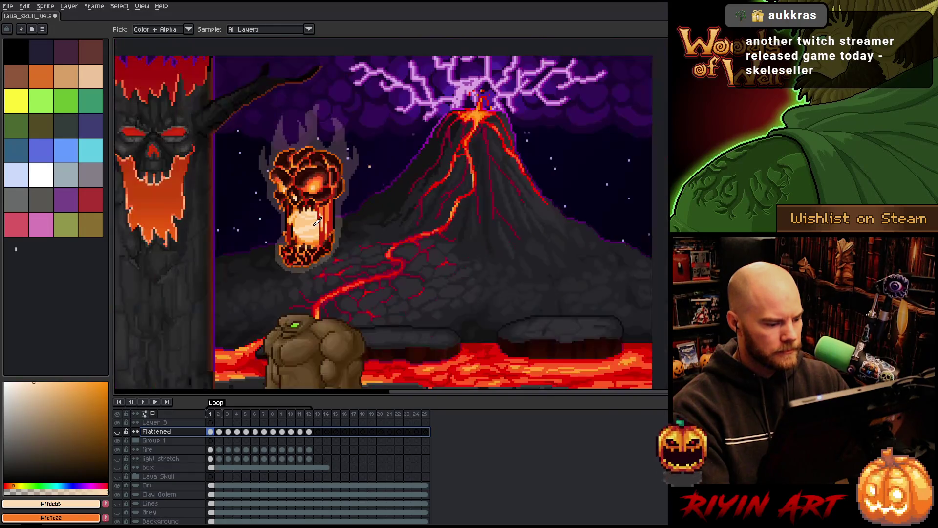
click(117, 431)
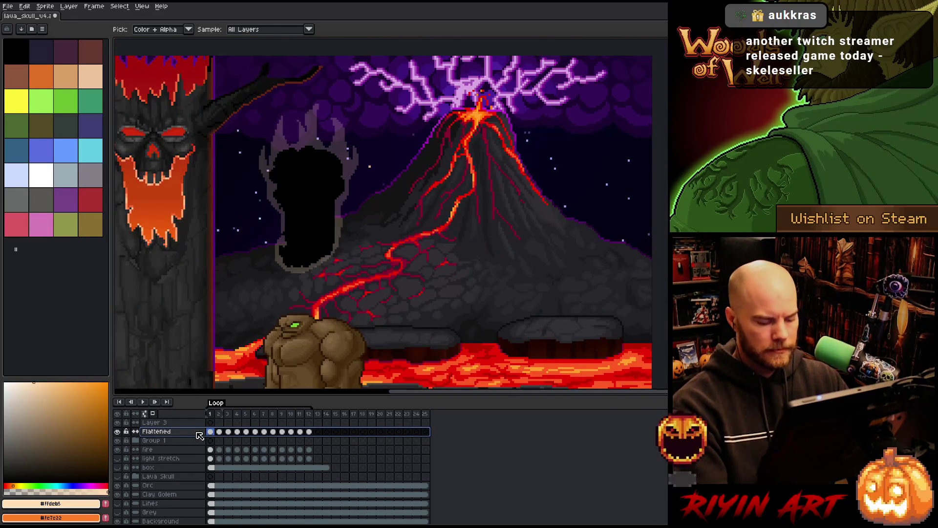
- Add a #ffdbb5 outline to the silhouette, then replace black #000000 with transparent
key(shift+o)
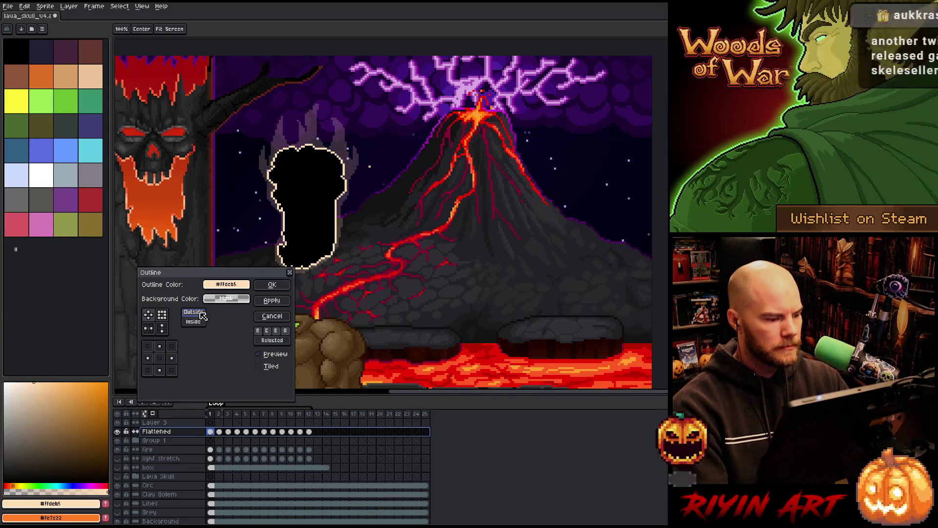
click(272, 284)
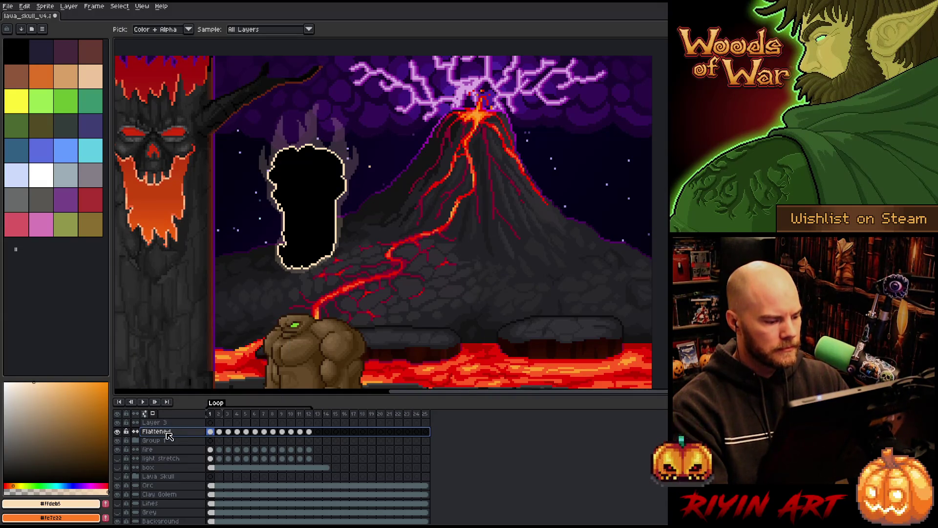
key(shift+r)
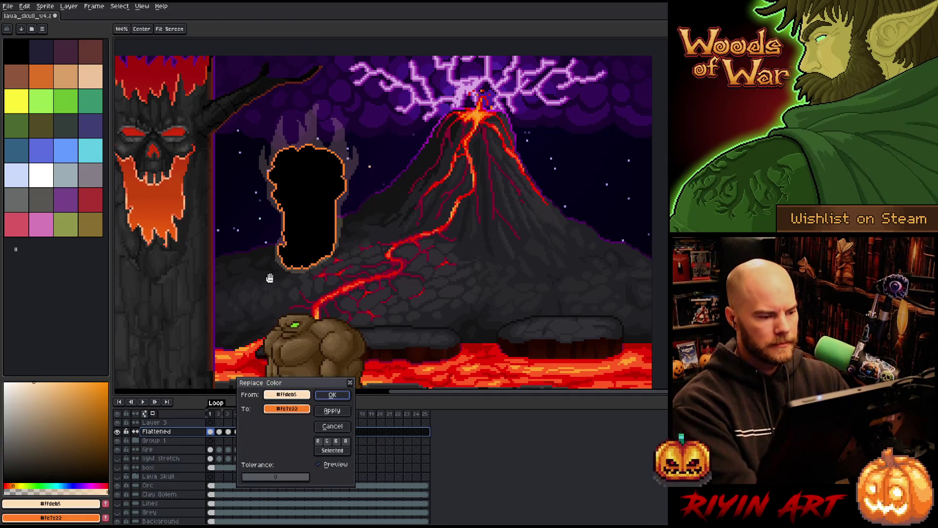
click(302, 214)
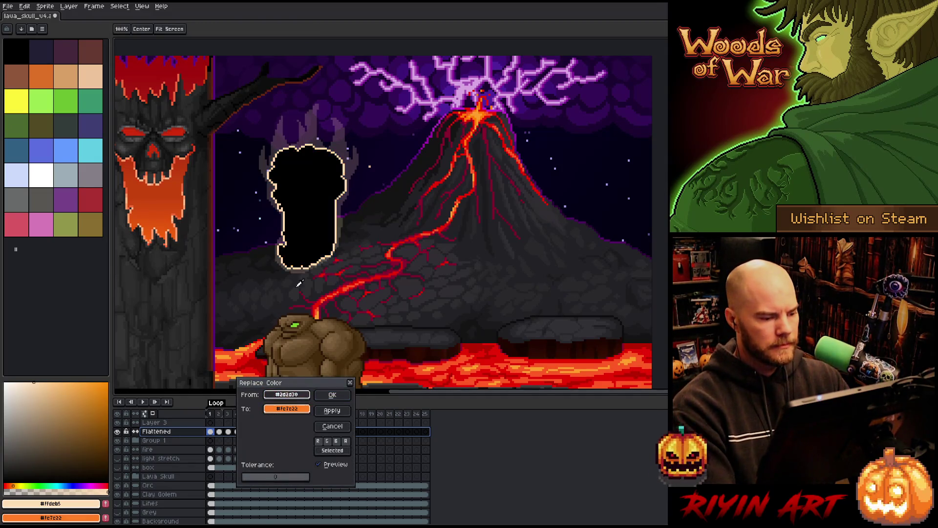
click(287, 409)
drag(293, 477, 273, 473)
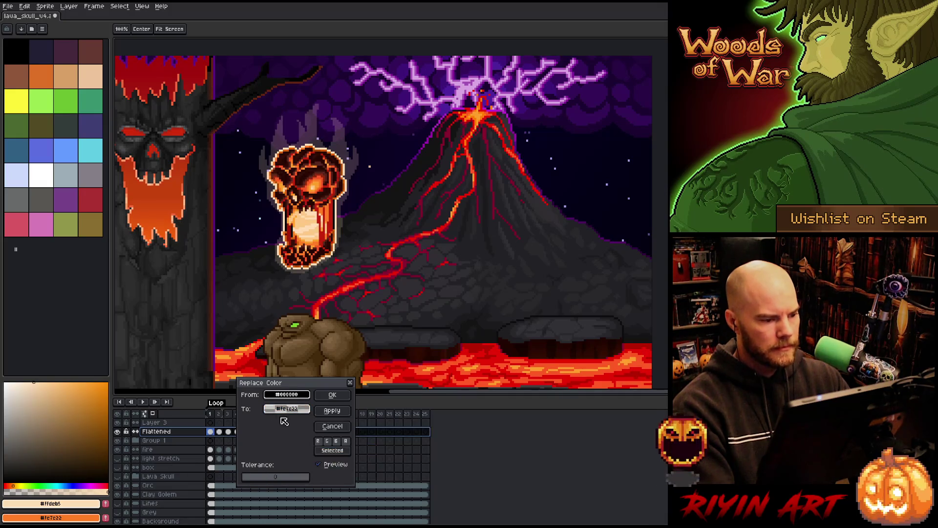
click(333, 395)
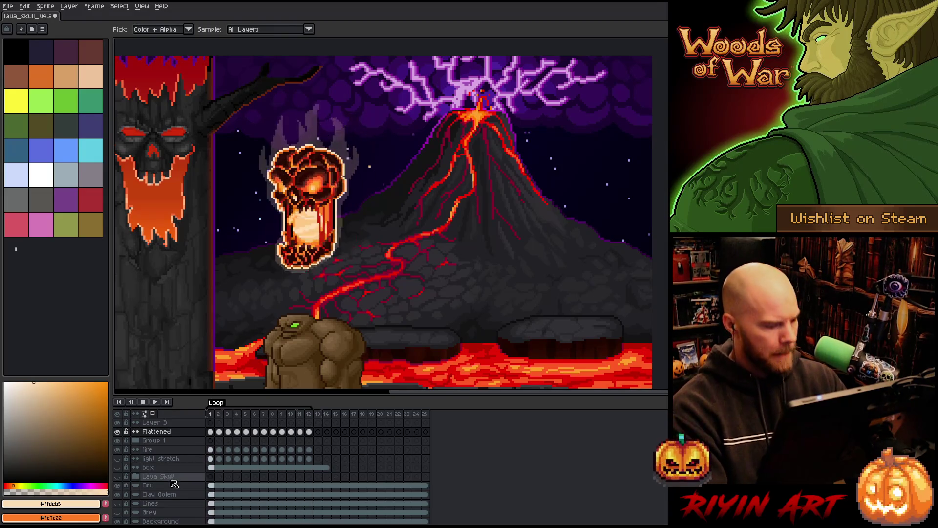
- Raise the fire layer's opacity to about 40% in Layer Properties
double_click(154, 450)
click(214, 386)
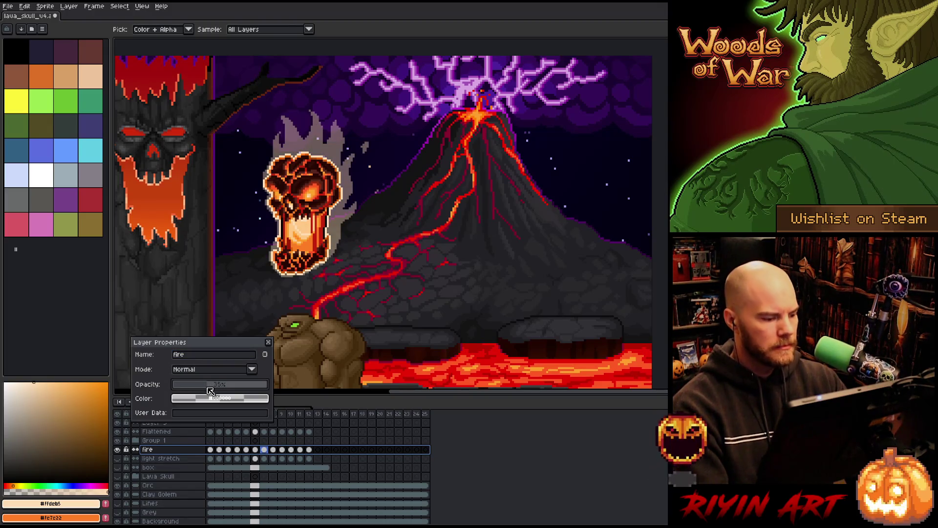
key(Return)
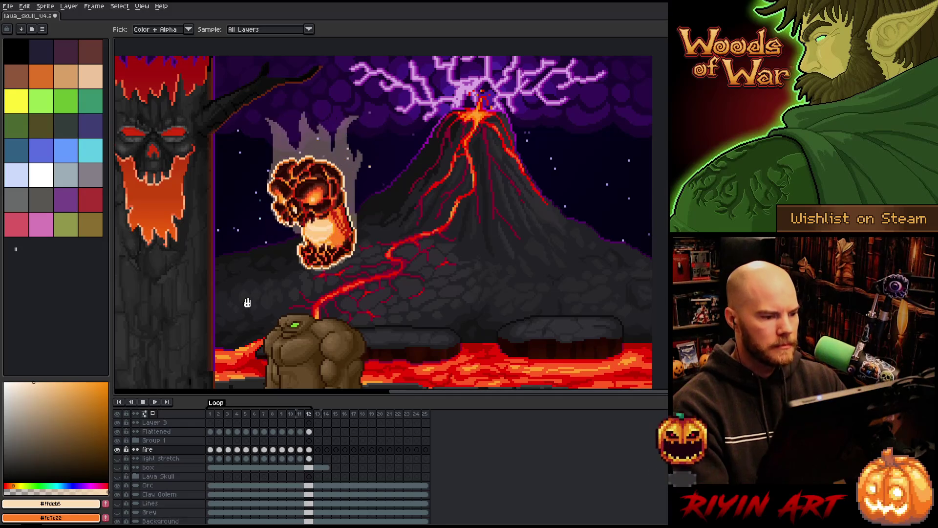
scroll(252, 285, down, 1)
scroll(252, 285, down, 1)
scroll(214, 275, up, 1)
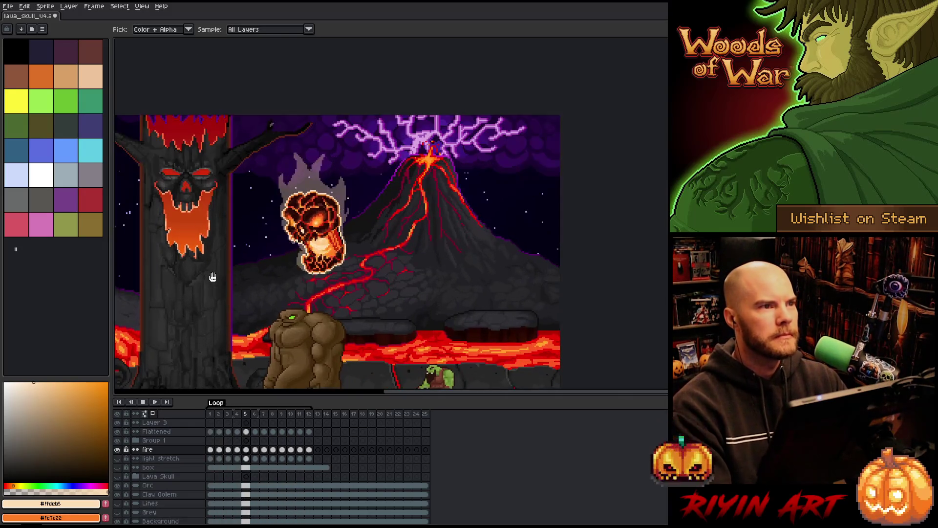
scroll(214, 275, up, 1)
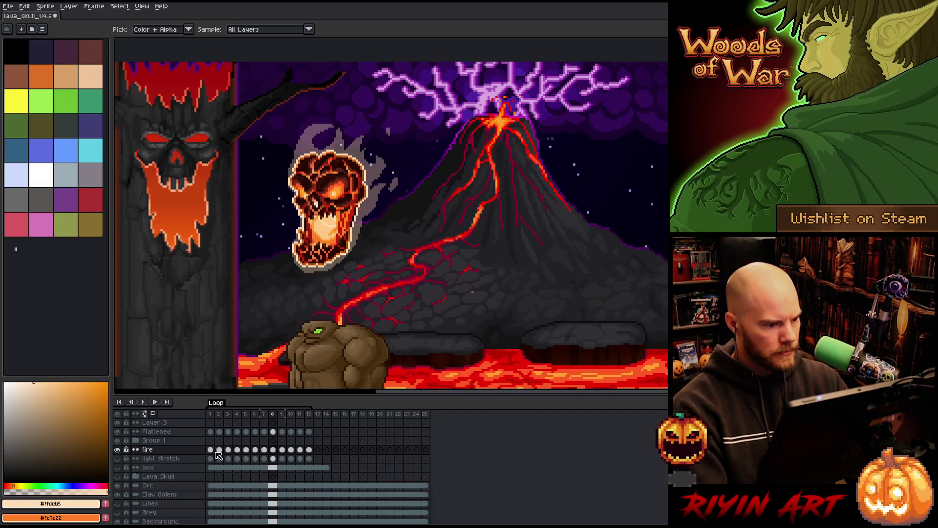
- Duplicate the fire layer into fire Copy and hide the original fire layer
right_click(155, 449)
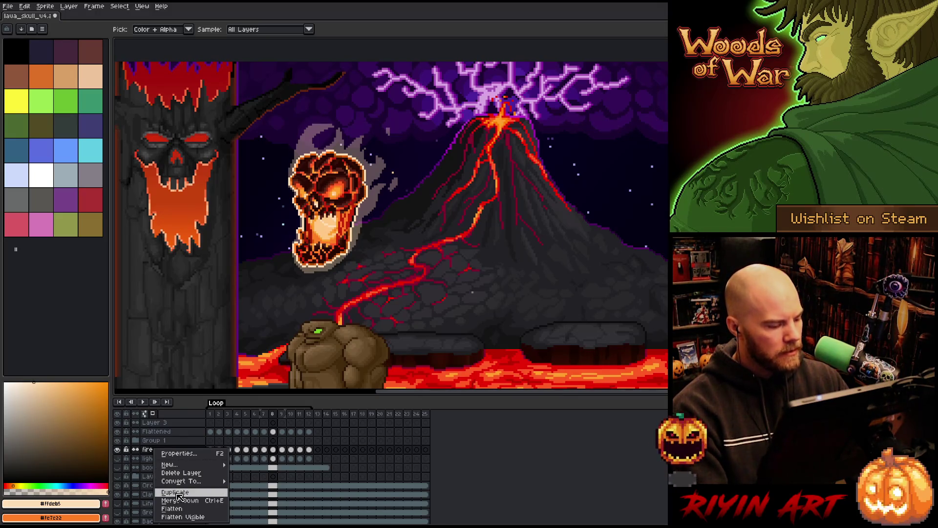
click(179, 497)
click(117, 458)
click(211, 450)
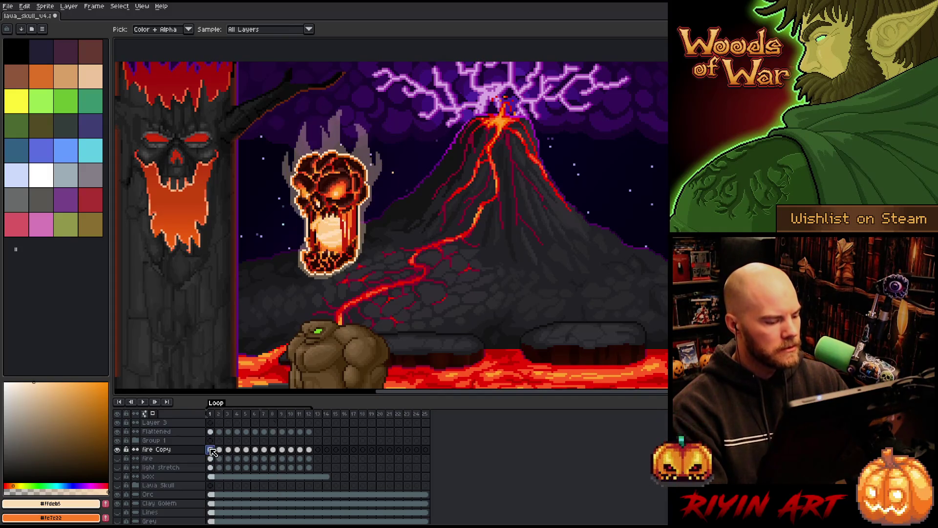
- Set a 19px pencil brush, play the animation, and select every fire Copy cel
scroll(250, 283, down, 2)
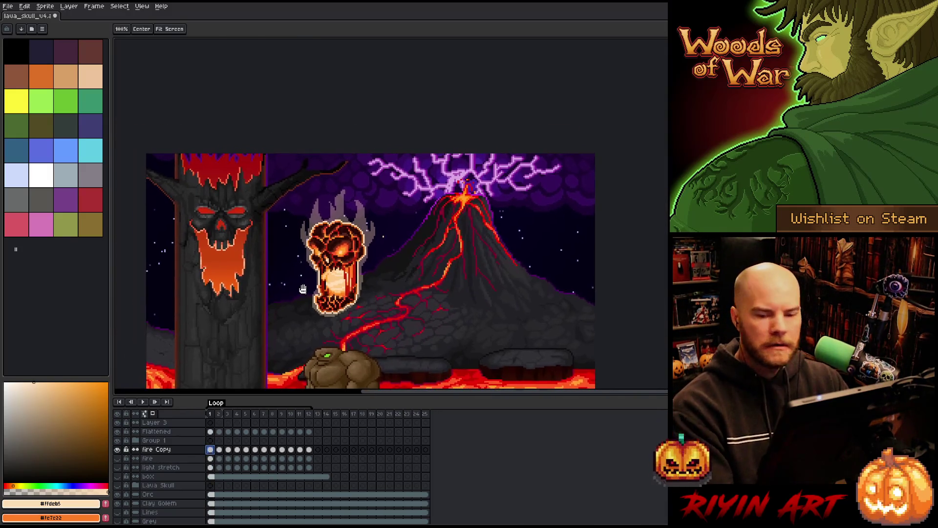
key(b)
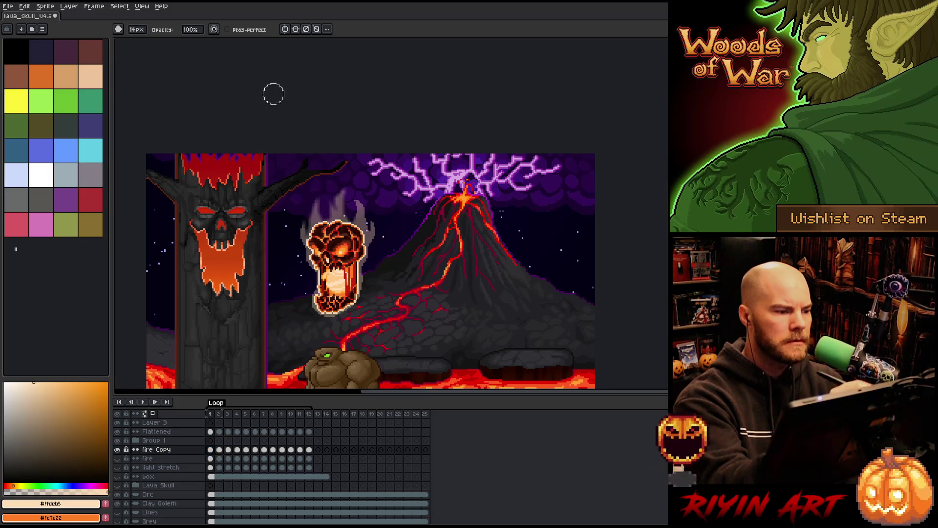
key(plus)
key(plus)
key(plus)
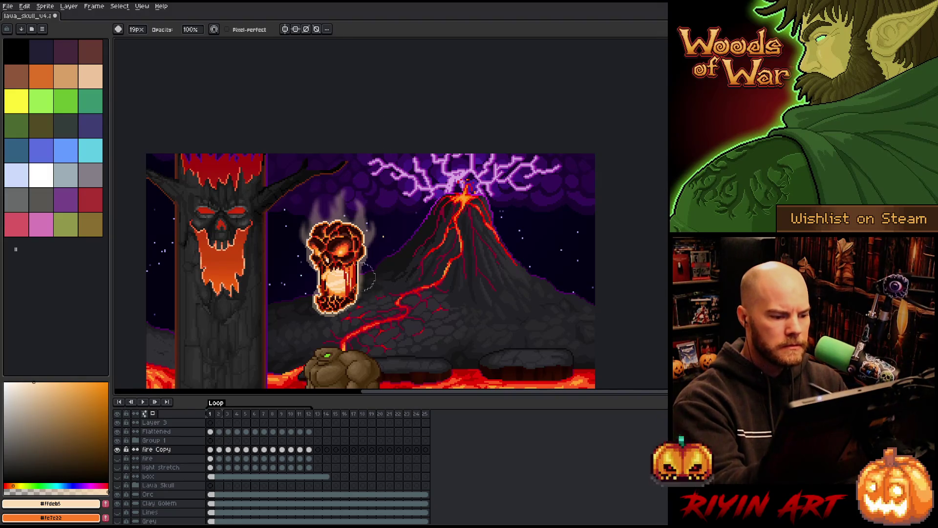
key(Return)
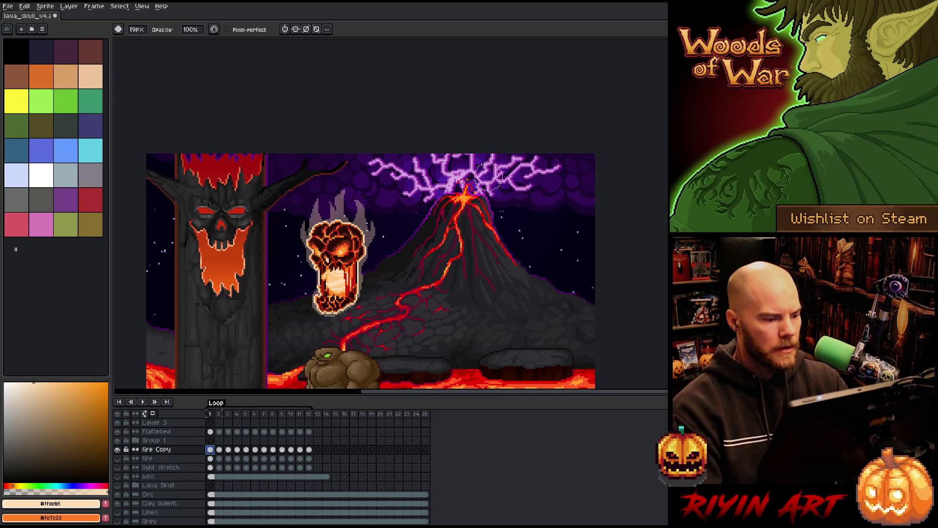
click(164, 450)
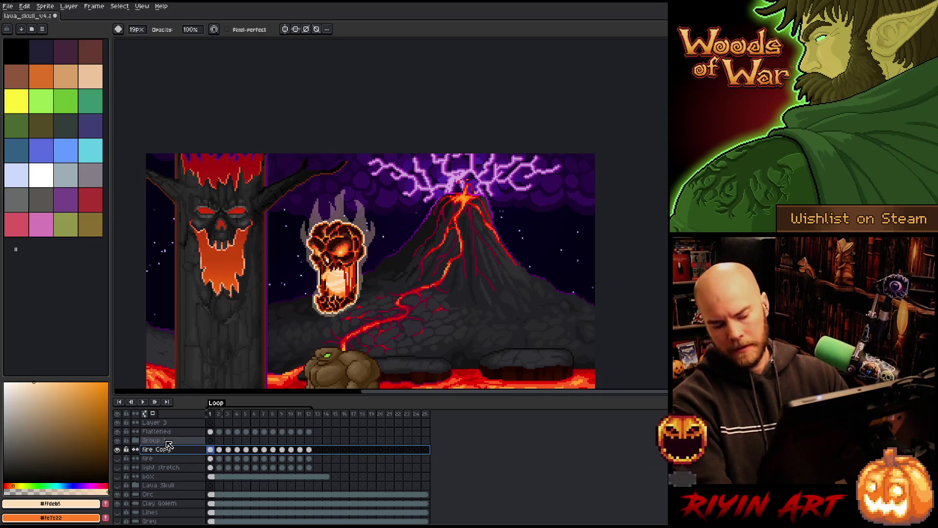
- Apply the blur-3x17-top Convolution Matrix filter to the fire Copy flames via Edit > FX
click(23, 6)
click(24, 7)
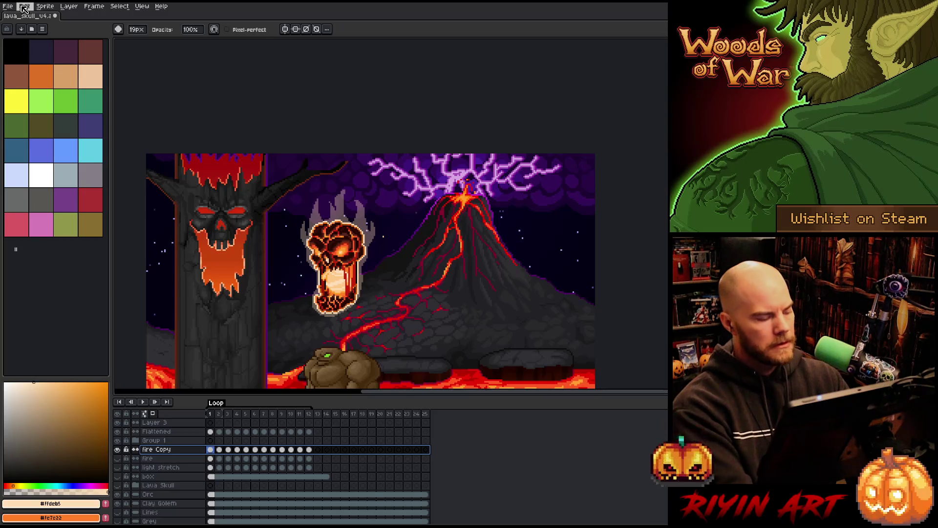
click(23, 7)
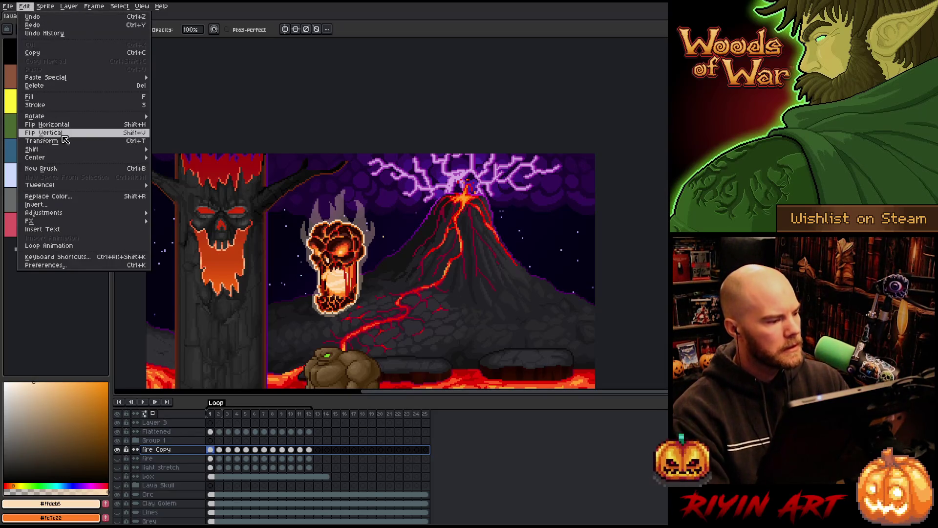
mouse_move(75, 159)
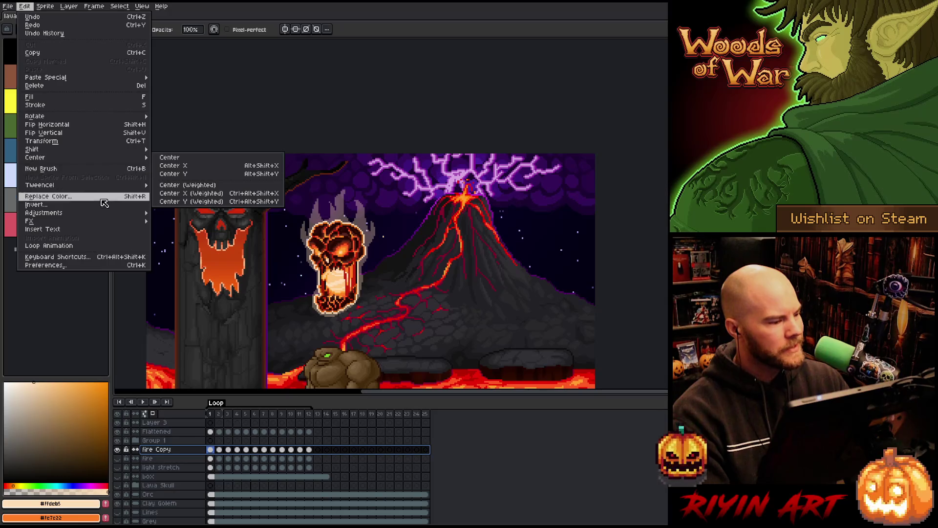
mouse_move(100, 216)
mouse_move(137, 223)
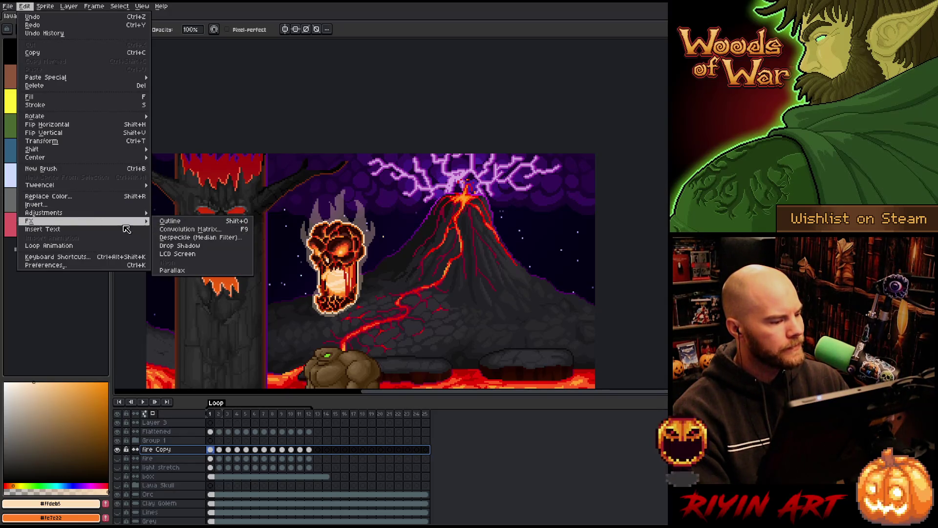
click(169, 229)
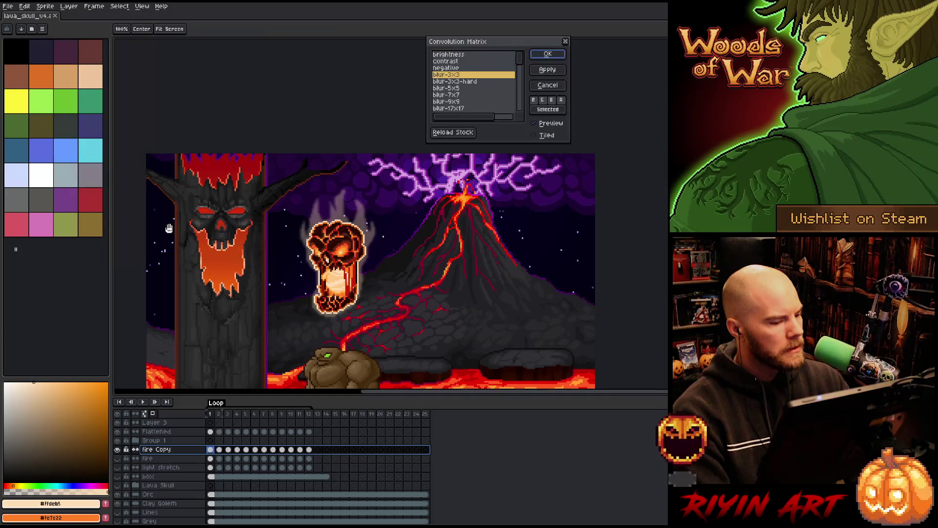
scroll(482, 88, down, 2)
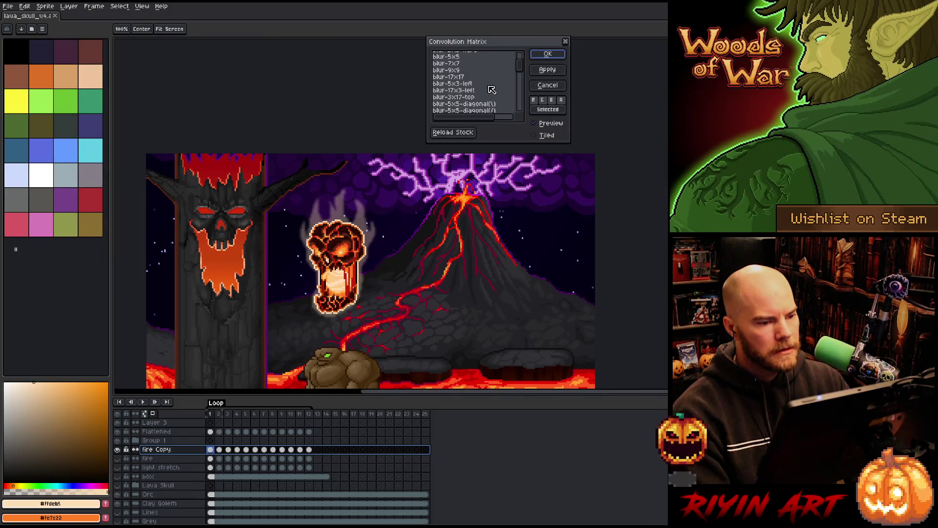
click(474, 98)
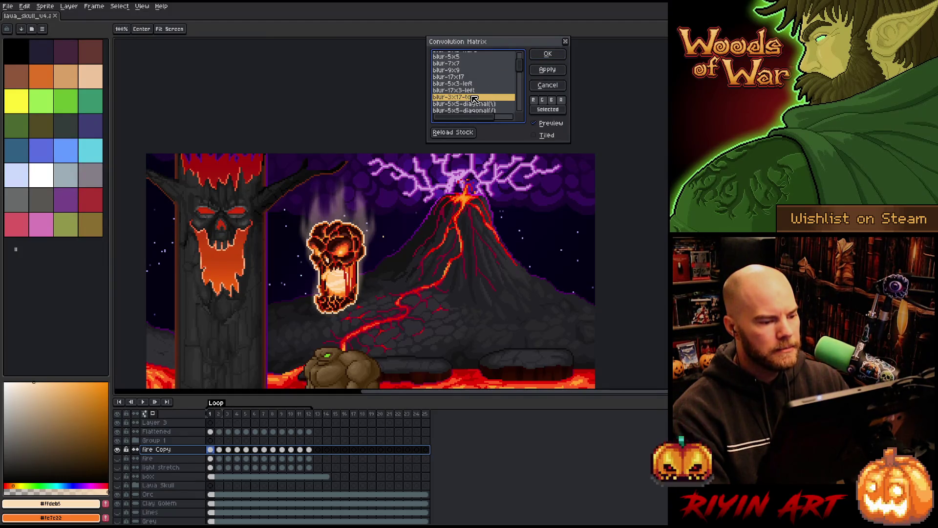
scroll(486, 95, down, 1)
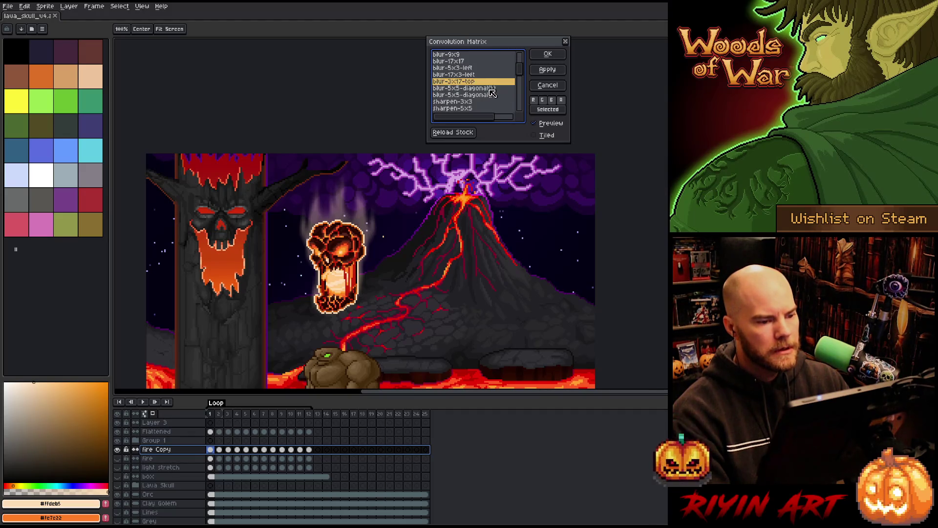
click(547, 53)
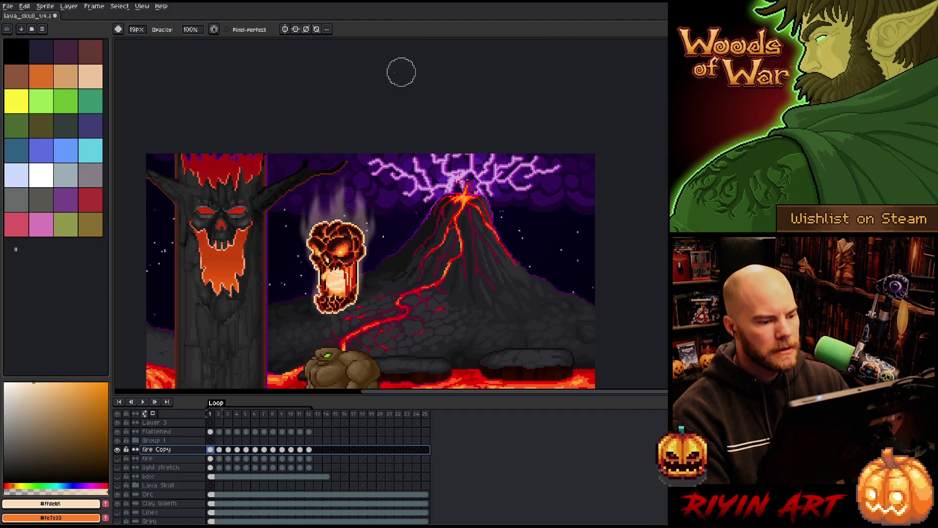
- Reopen Edit > FX > Convolution Matrix and confirm the filter
click(25, 8)
mouse_move(87, 220)
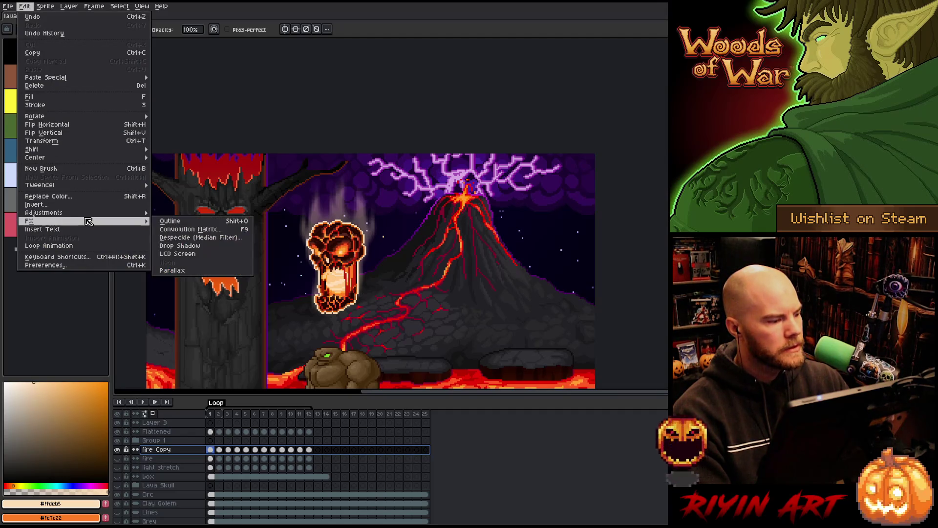
click(175, 229)
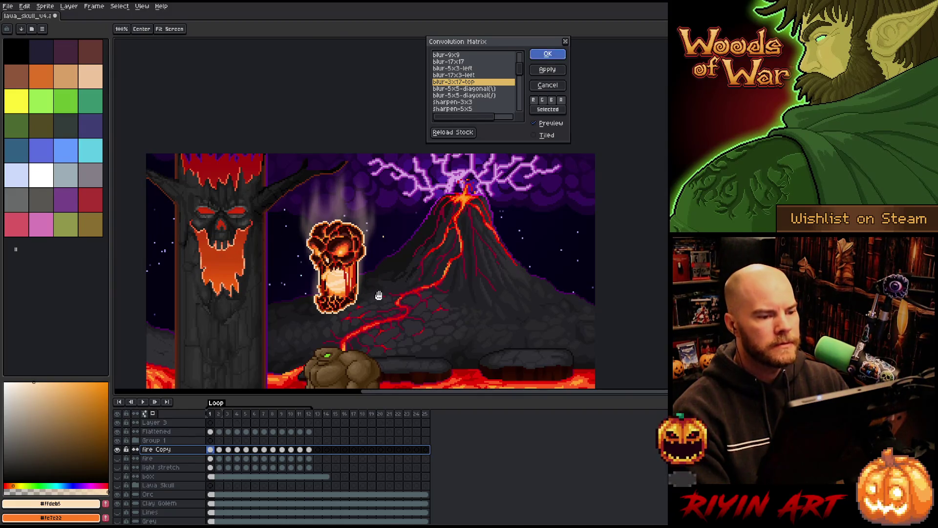
key(Return)
key(Return)
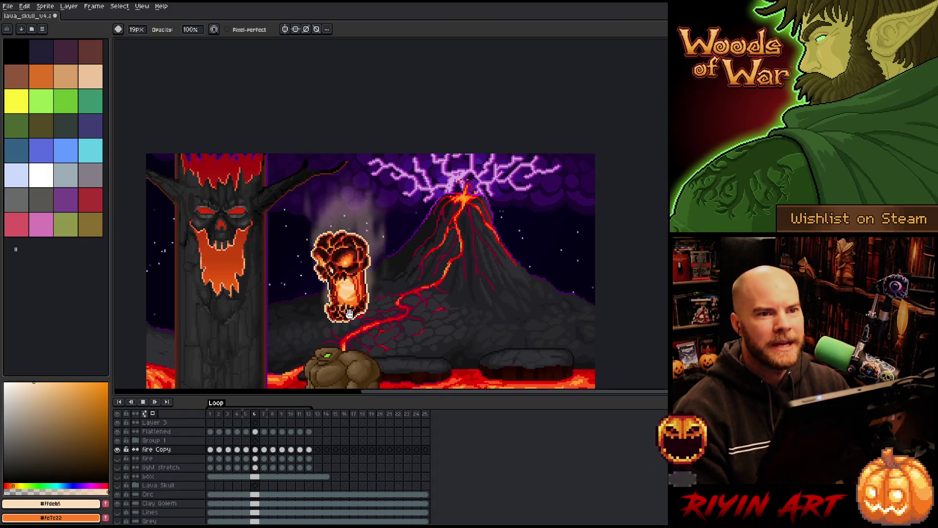
- Watch the blurred fire Copy animation, stop playback, then undo the blur with Ctrl+Z
scroll(329, 295, down, 1)
scroll(329, 294, up, 1)
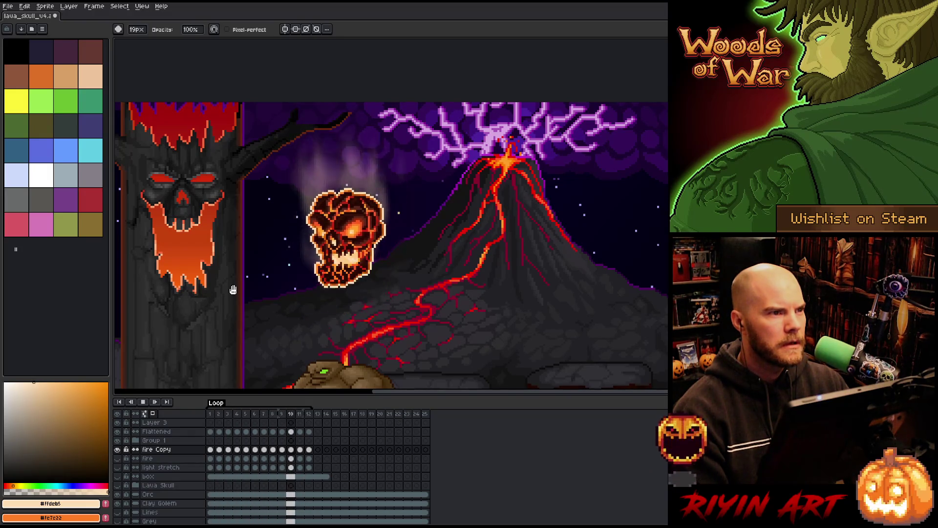
scroll(235, 286, up, 1)
drag(248, 276, 254, 219)
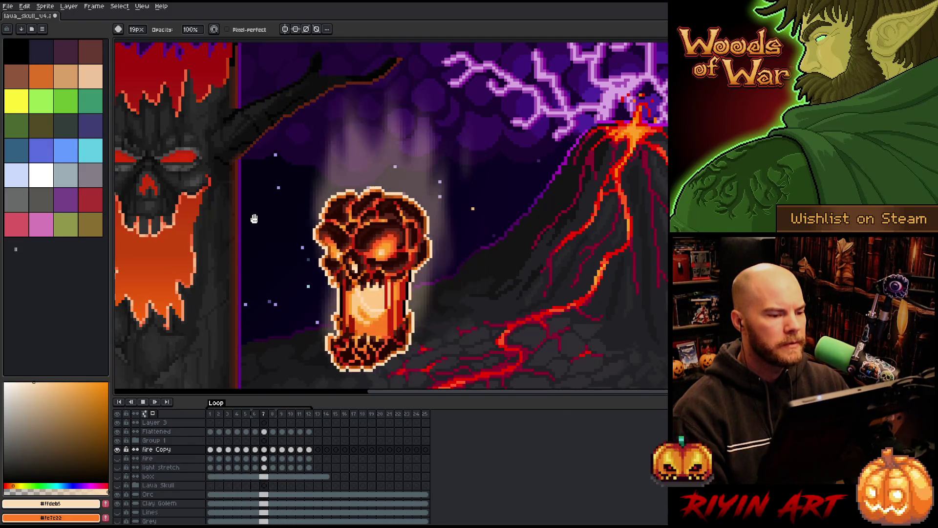
scroll(260, 254, down, 2)
scroll(262, 272, up, 1)
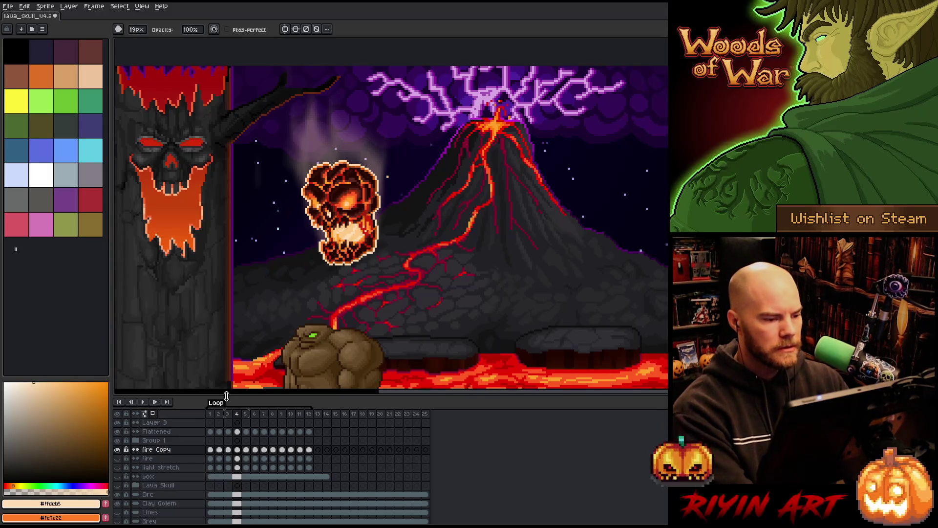
key(Return)
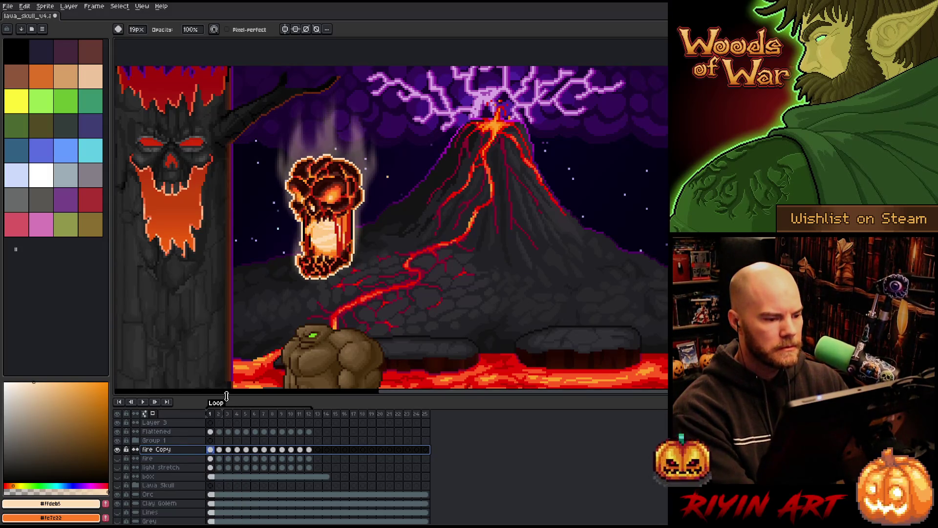
key(ctrl+z)
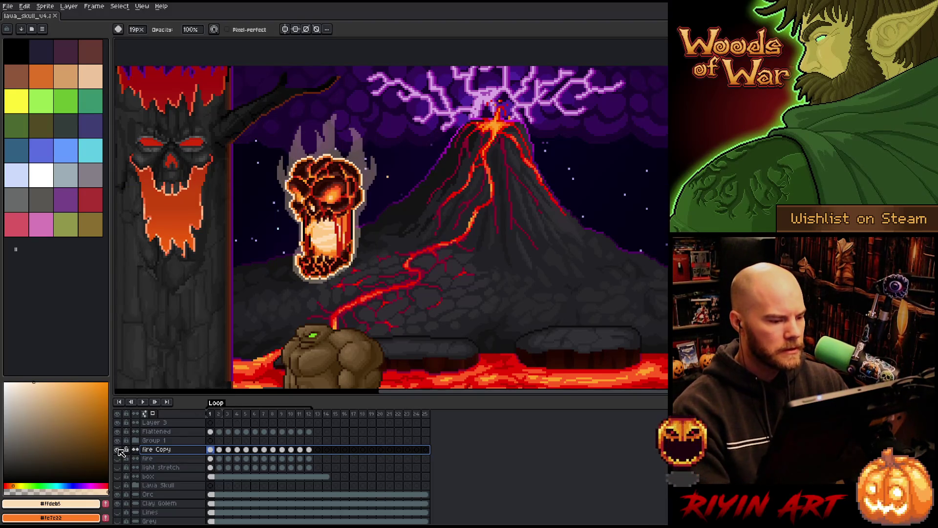
- Solo fire Copy and bucket-fill the dark skull patches light beige on frames up to 8
alt+click(118, 450)
scroll(274, 203, up, 1)
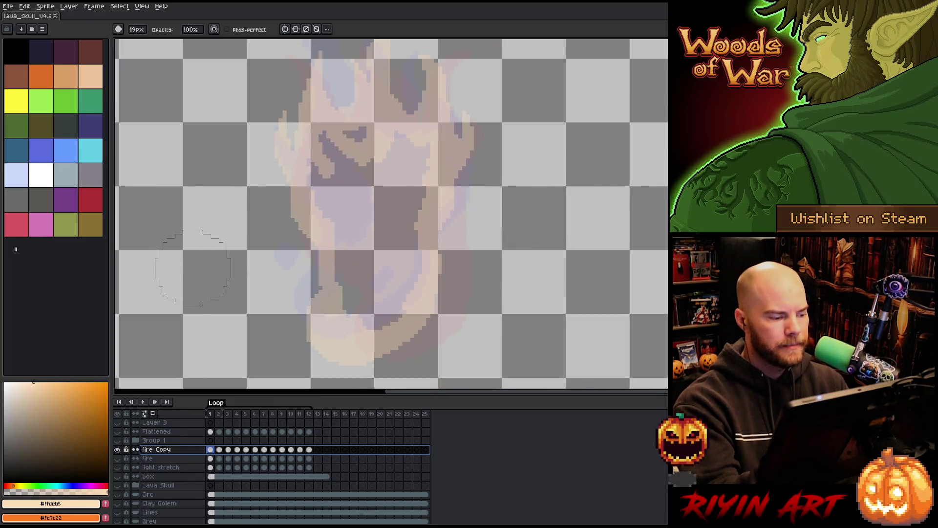
key(g)
click(391, 189)
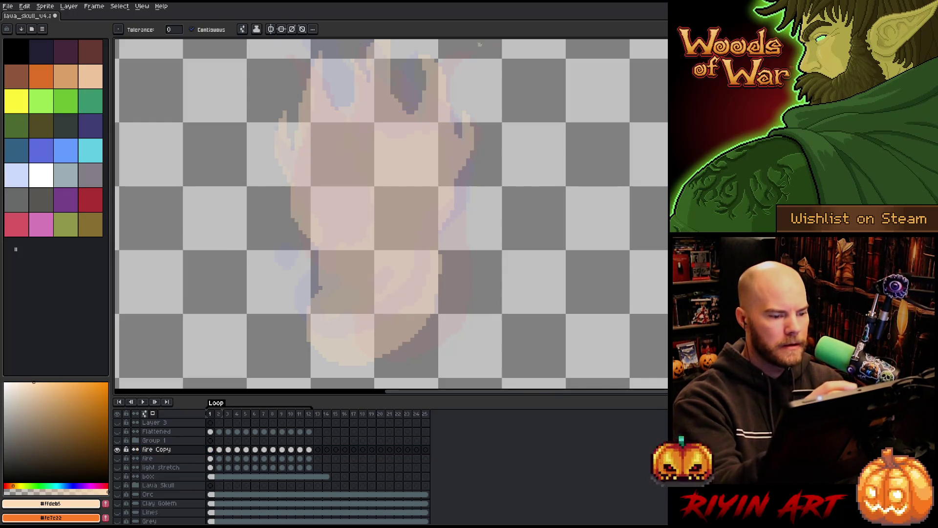
key(Return)
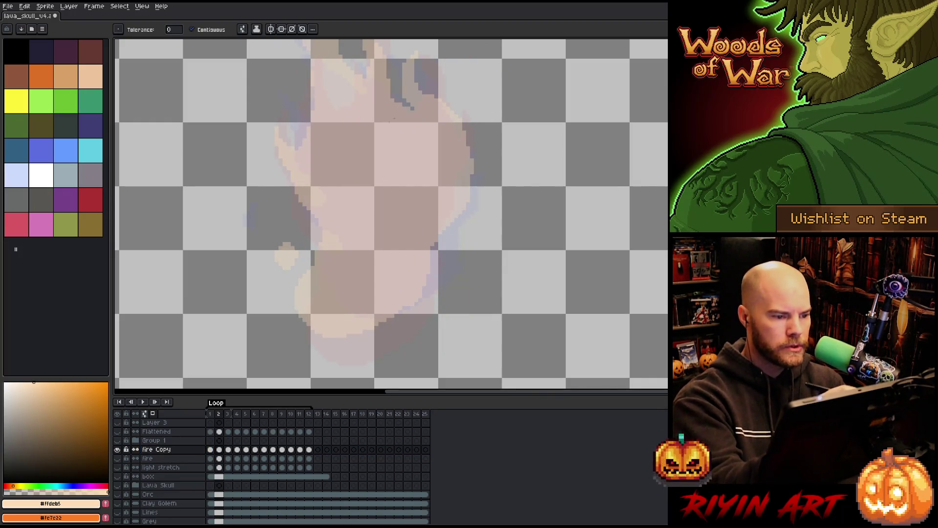
click(421, 217)
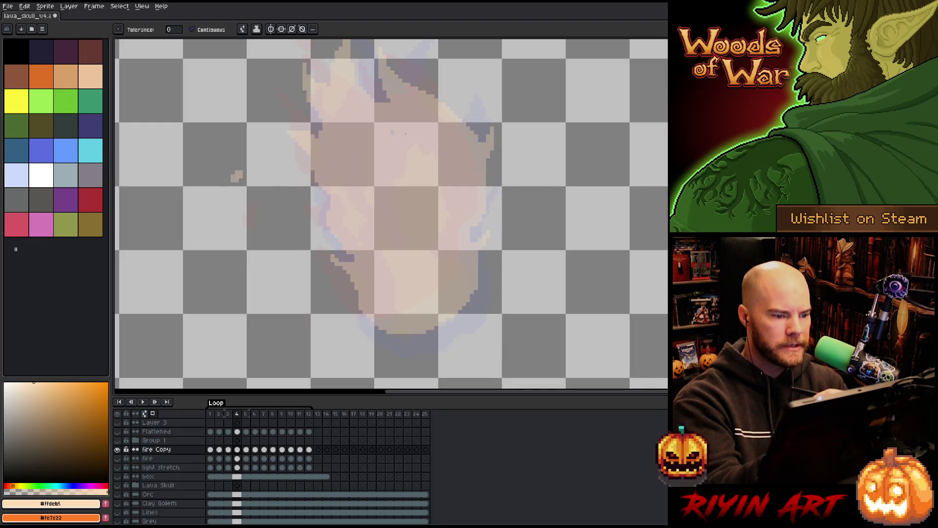
key(Right)
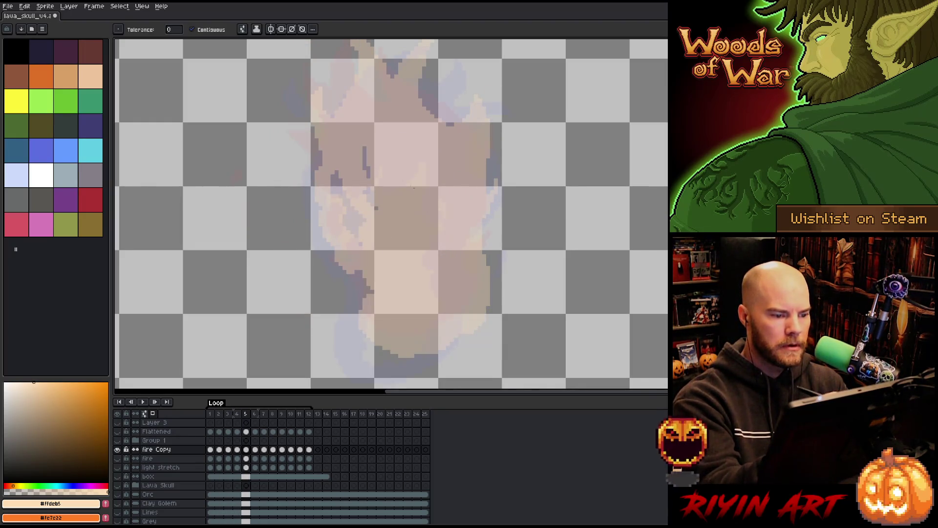
click(360, 243)
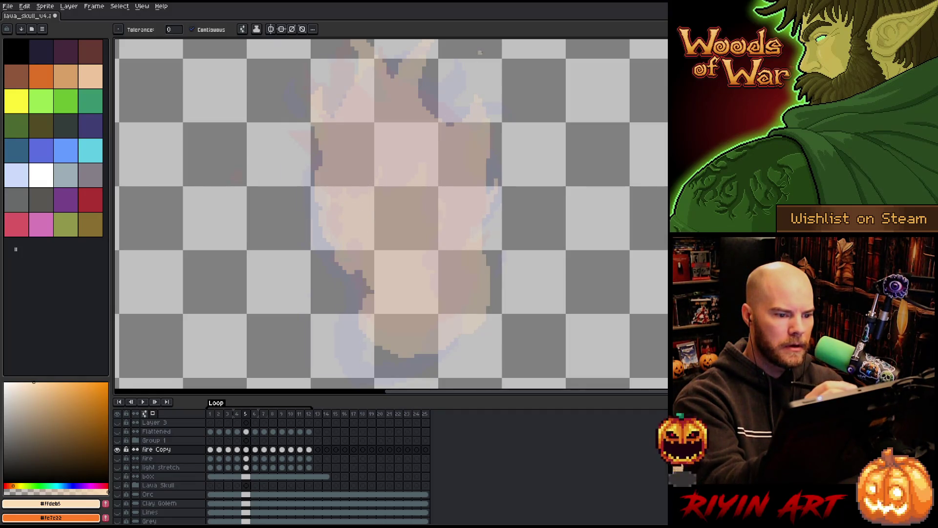
key(Right)
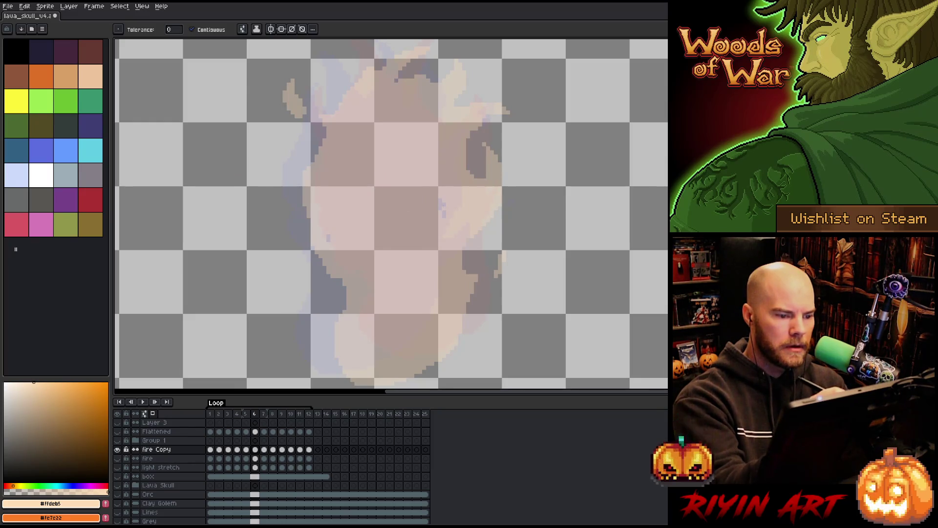
key(Right)
key(Right)
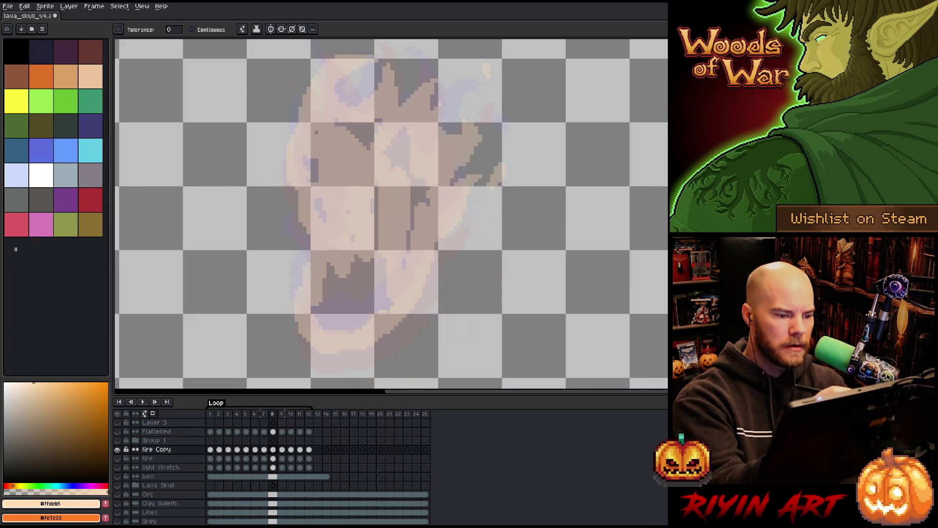
click(411, 167)
click(352, 289)
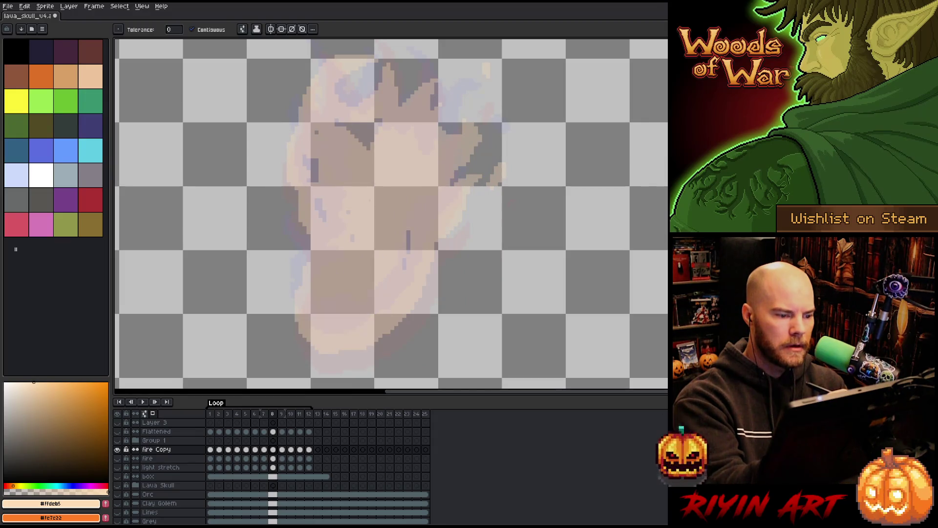
click(313, 169)
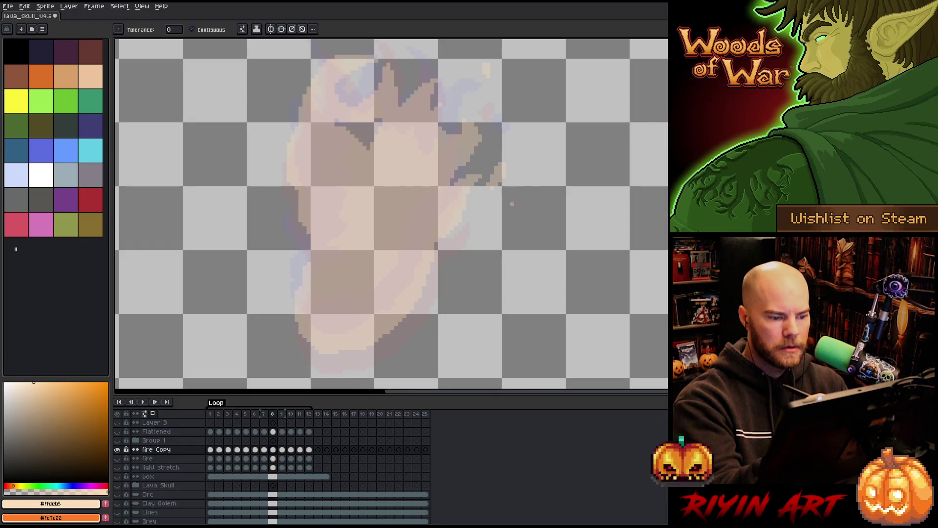
- Step through frames 9–12 to check the flames, then show the full volcano scene again
key(Right)
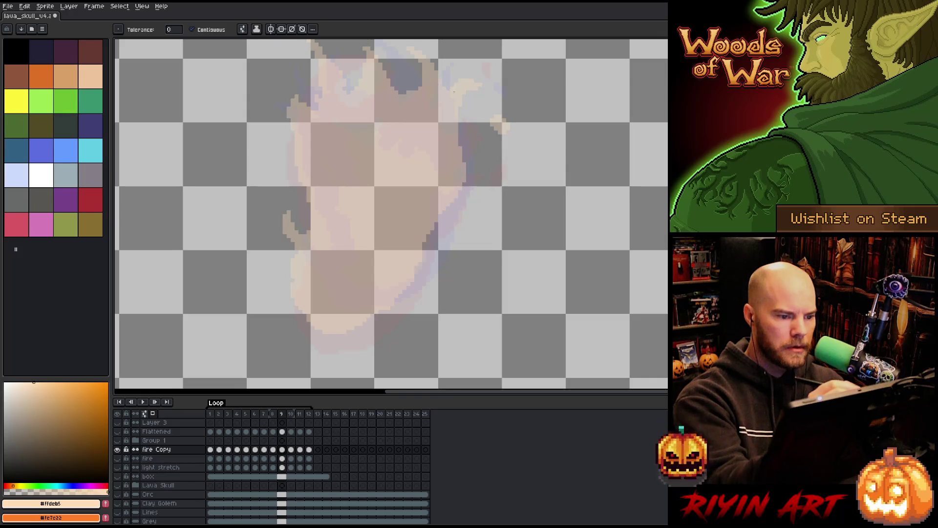
key(Right)
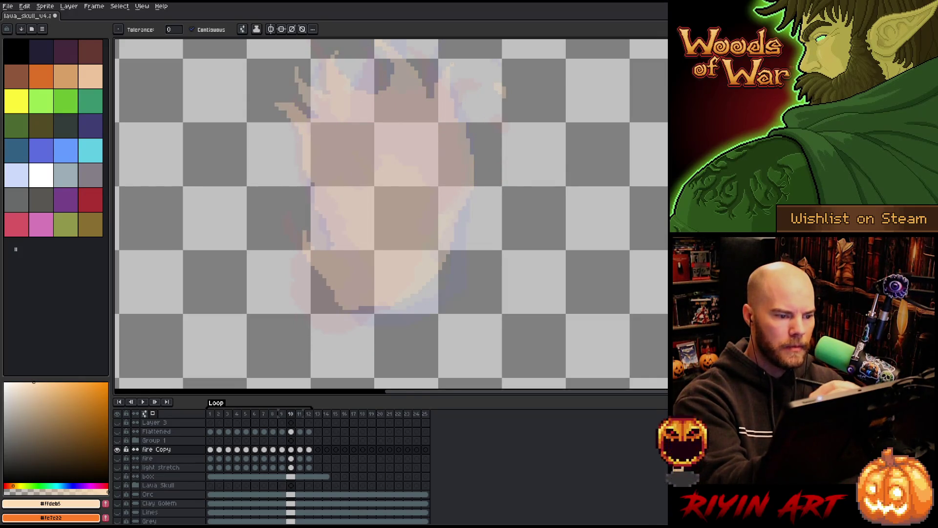
key(b)
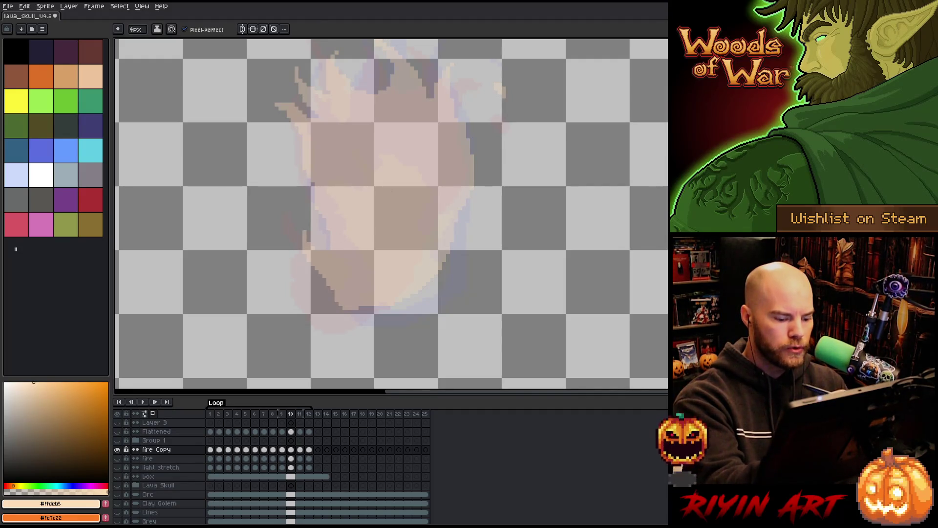
key(Right)
key(w)
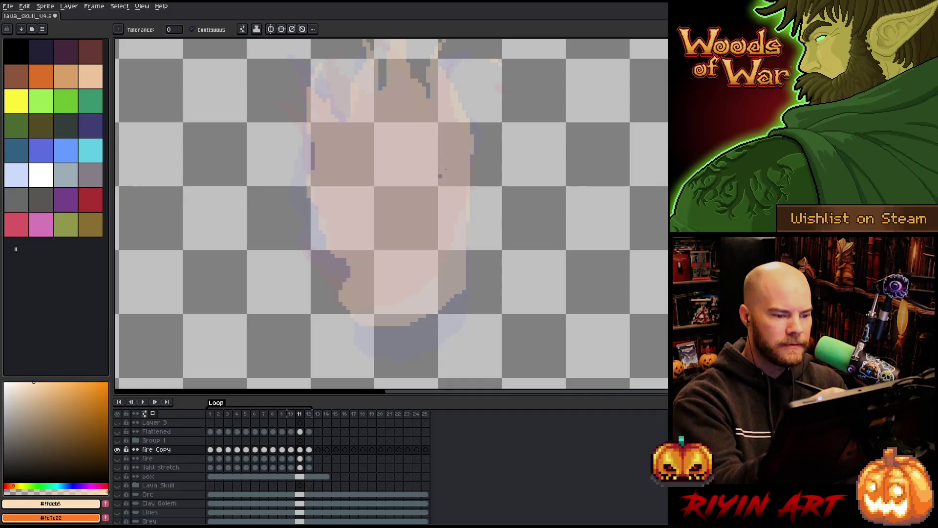
key(Right)
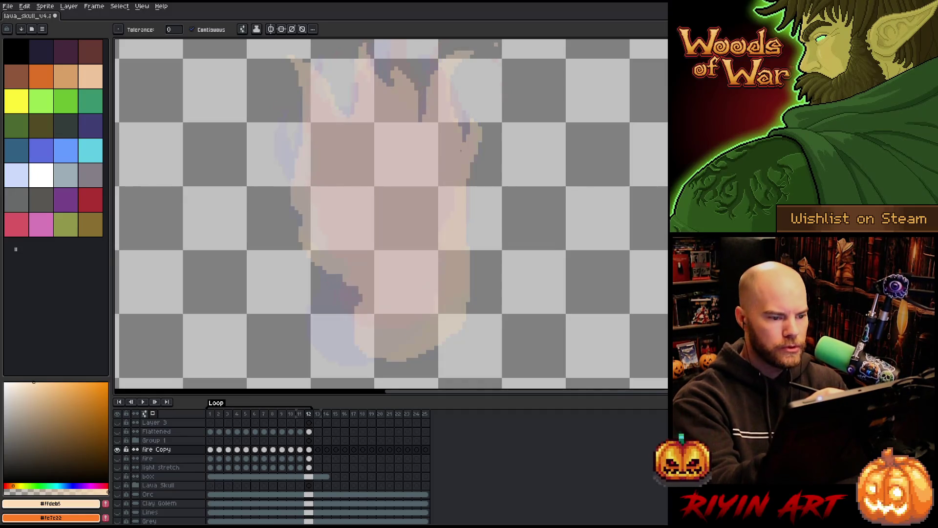
key(Right)
key(Right)
key(Right)
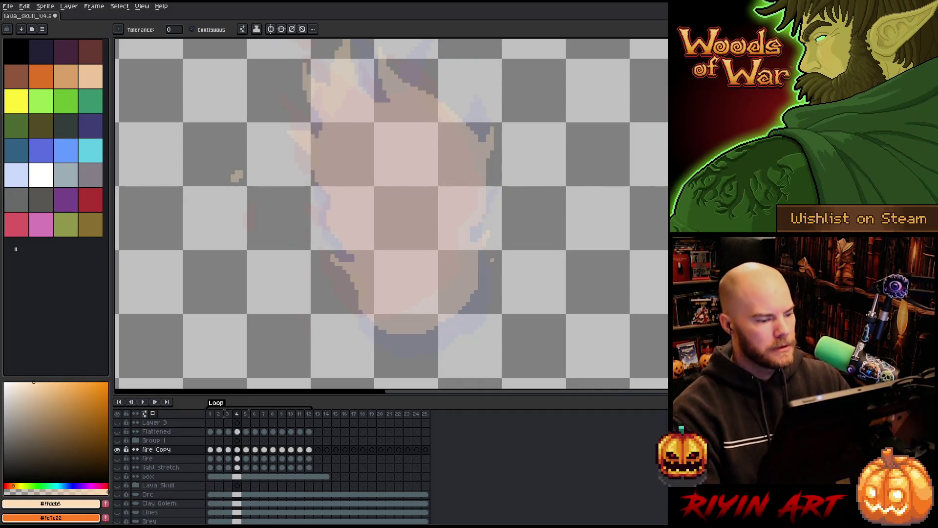
alt+click(117, 449)
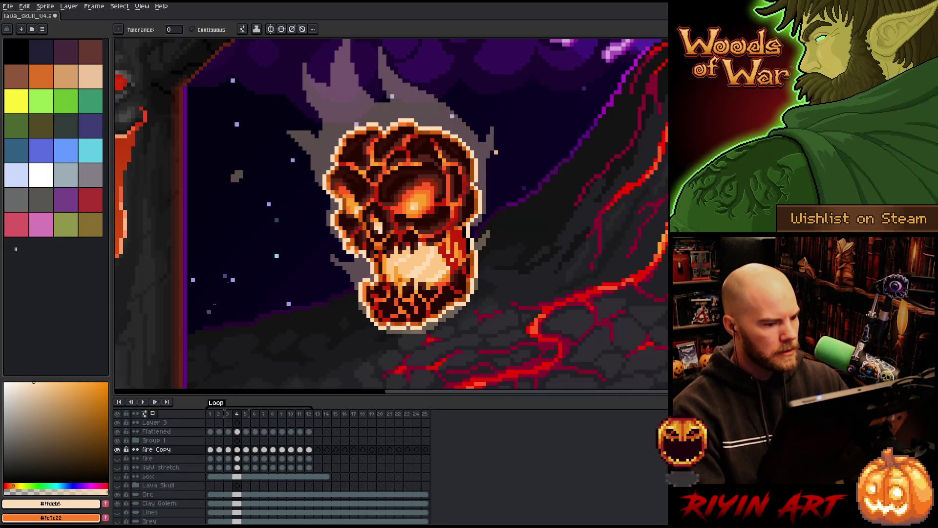
- Apply three passes of the blur-3x17-top filter to the flames and play the animation
scroll(238, 254, down, 2)
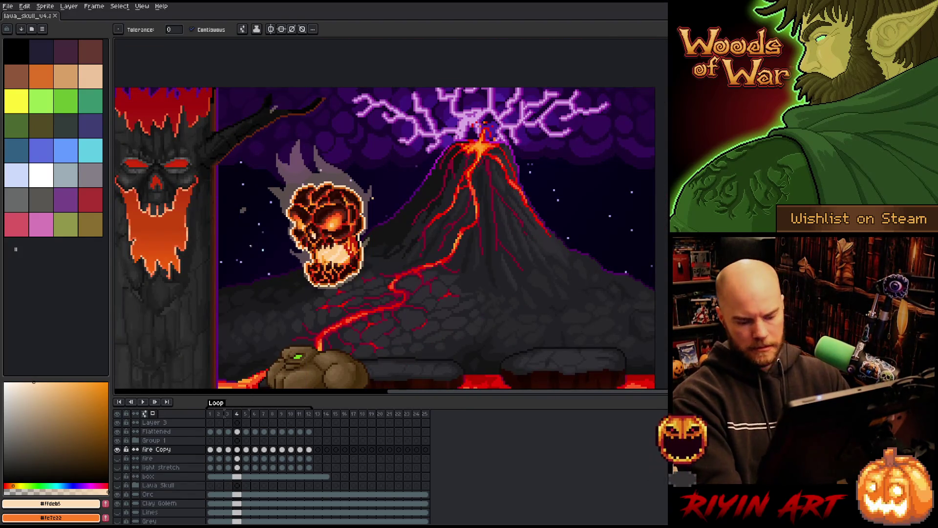
key(F9)
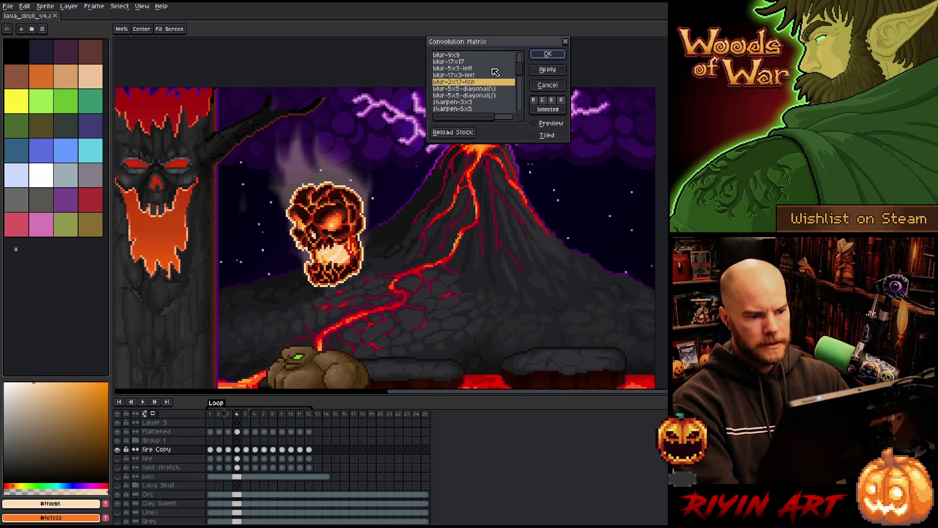
click(538, 55)
key(F9)
click(553, 53)
key(F9)
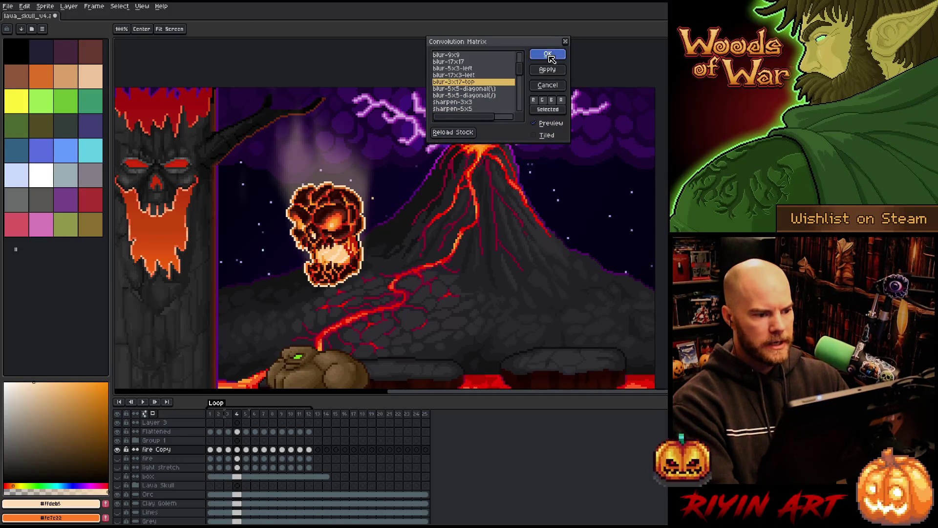
click(551, 56)
key(Return)
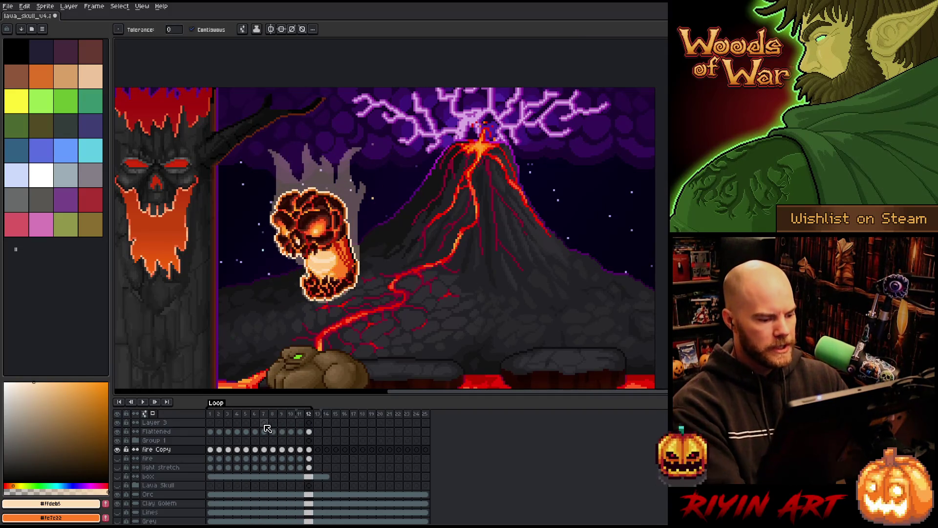
key(ctrl+s)
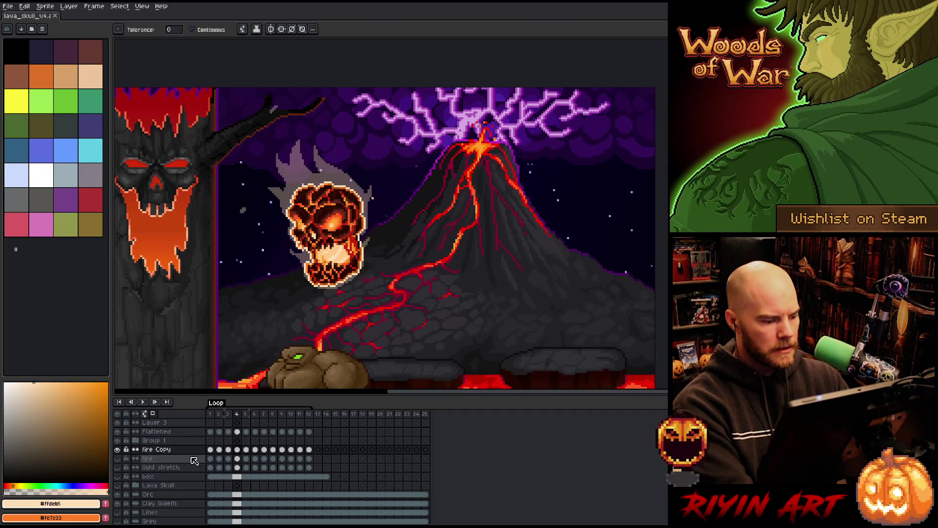
- Blur the fire Copy flames with three more blur-3x17-top passes, then play and stop
click(179, 451)
key(F9)
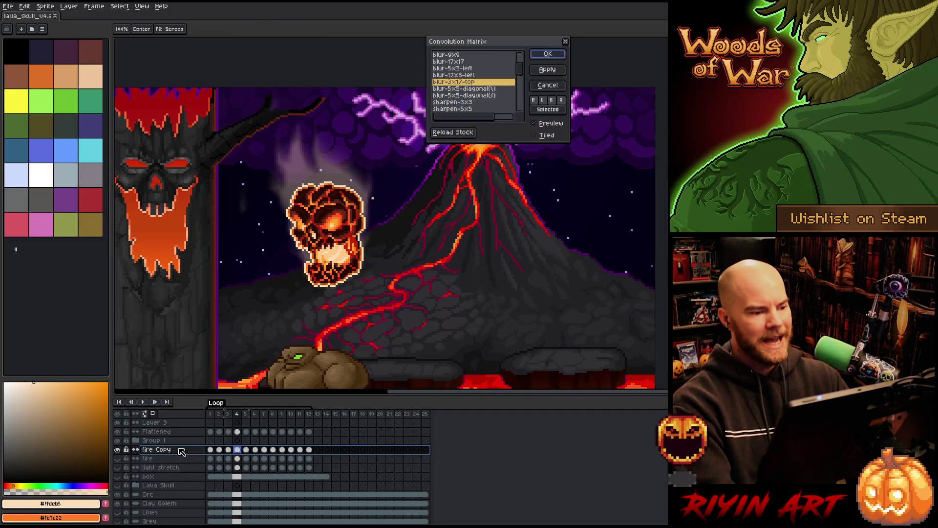
click(543, 56)
key(F9)
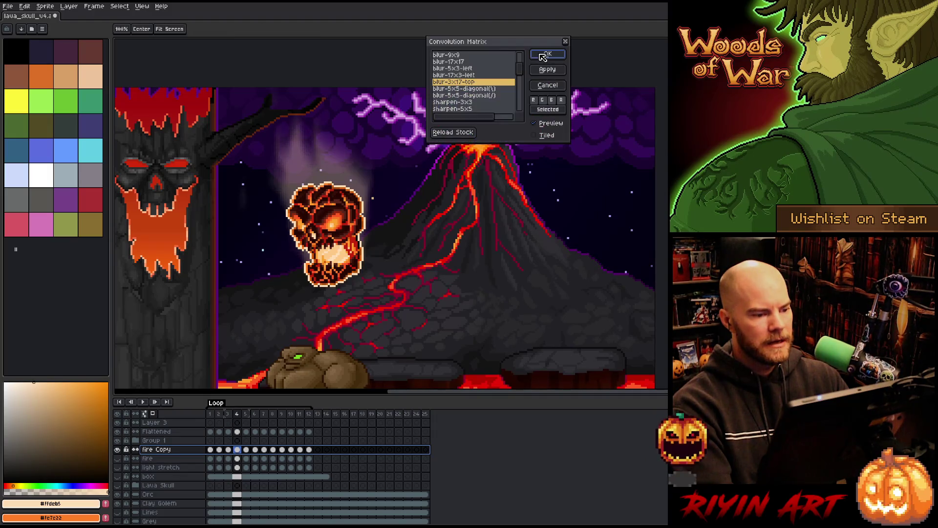
click(547, 53)
key(F9)
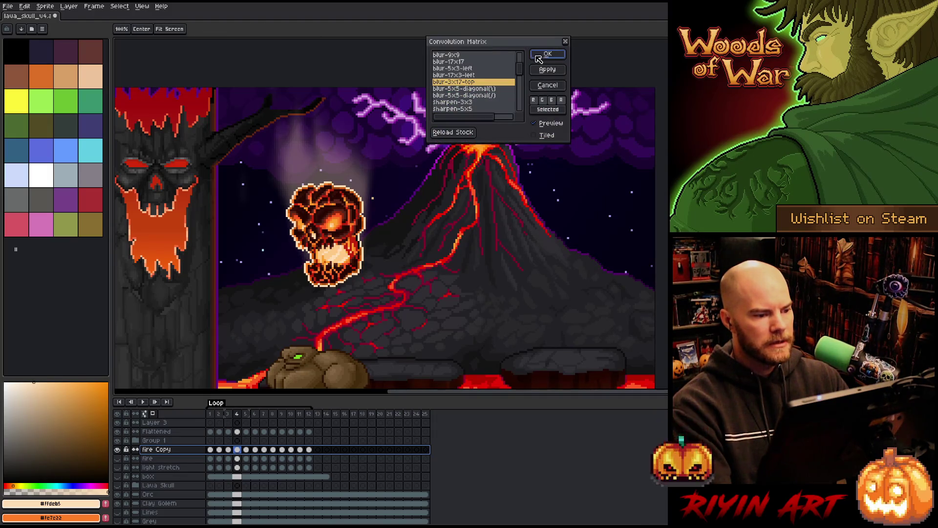
click(545, 54)
key(Return)
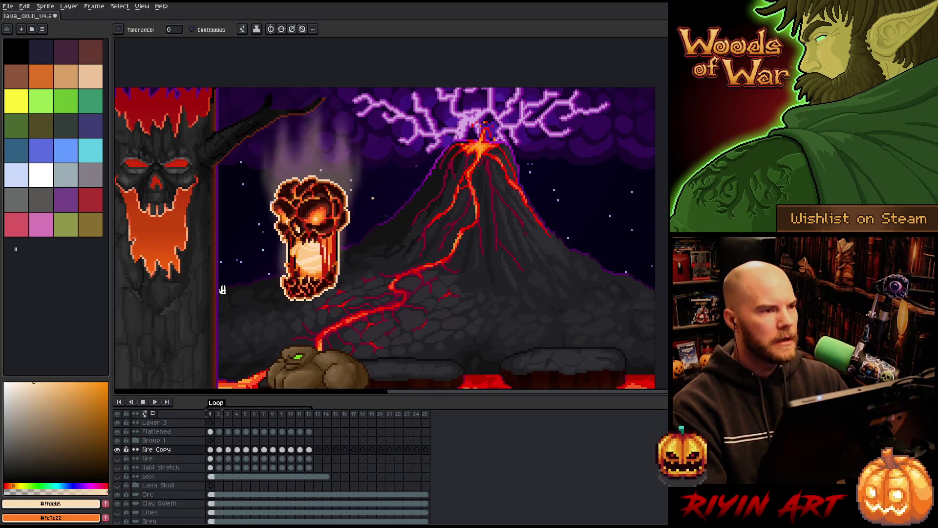
key(Return)
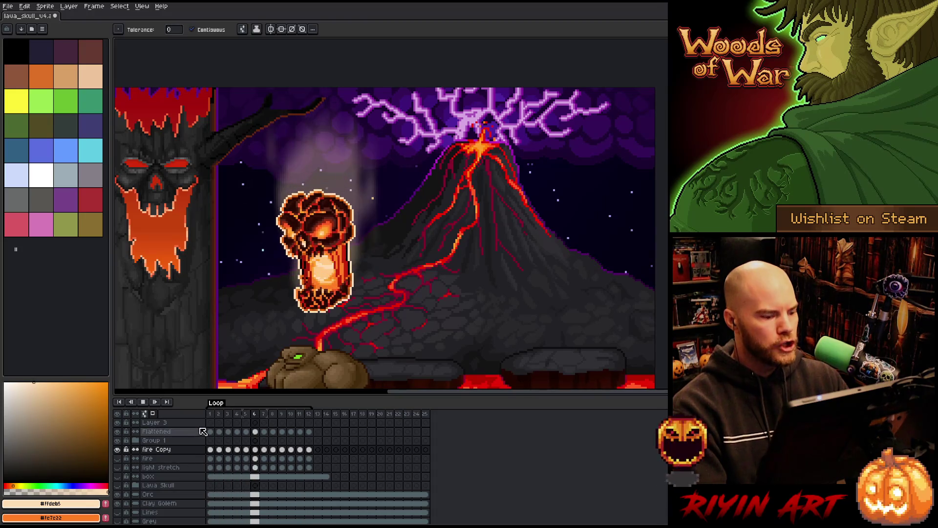
- Select fire Copy frames 1–12, then make the fire layer visible and active
drag(316, 452, 210, 450)
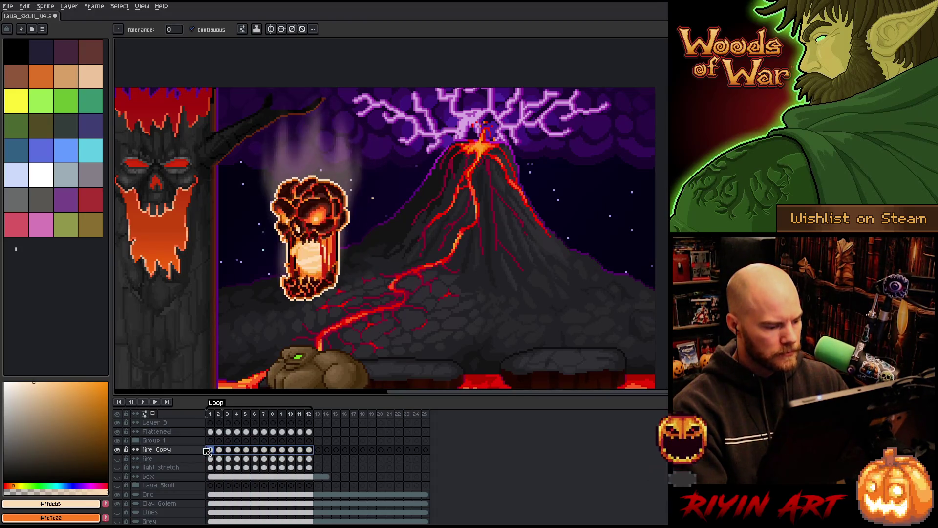
key(v)
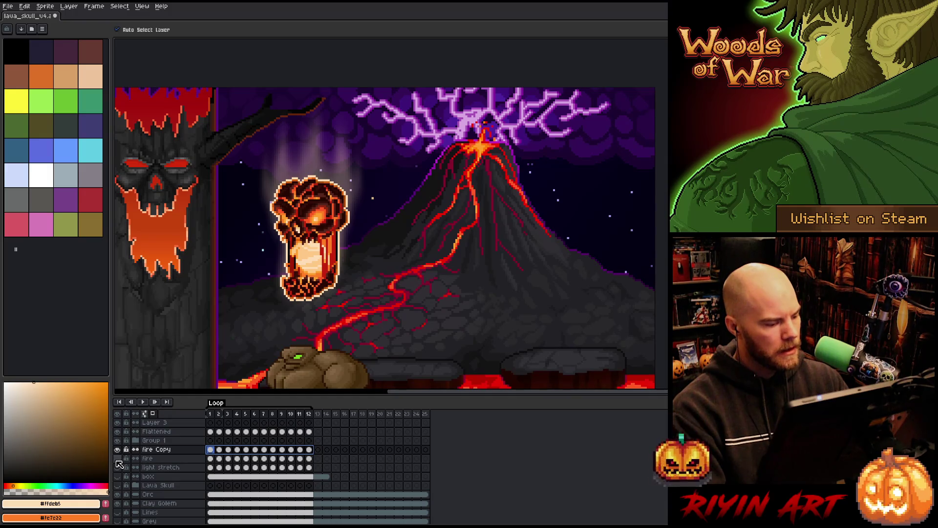
click(117, 459)
click(164, 462)
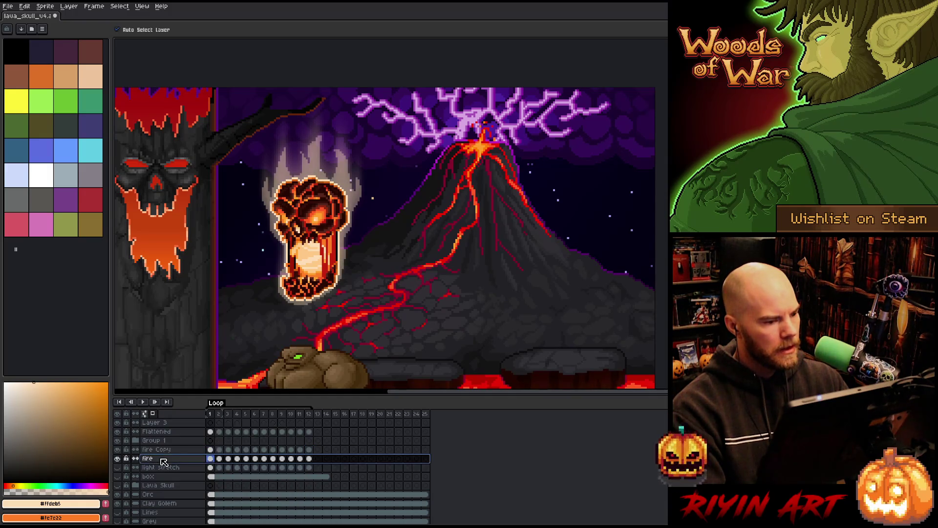
- Fade the fire layer to 8% opacity and play the animation to judge it
double_click(178, 463)
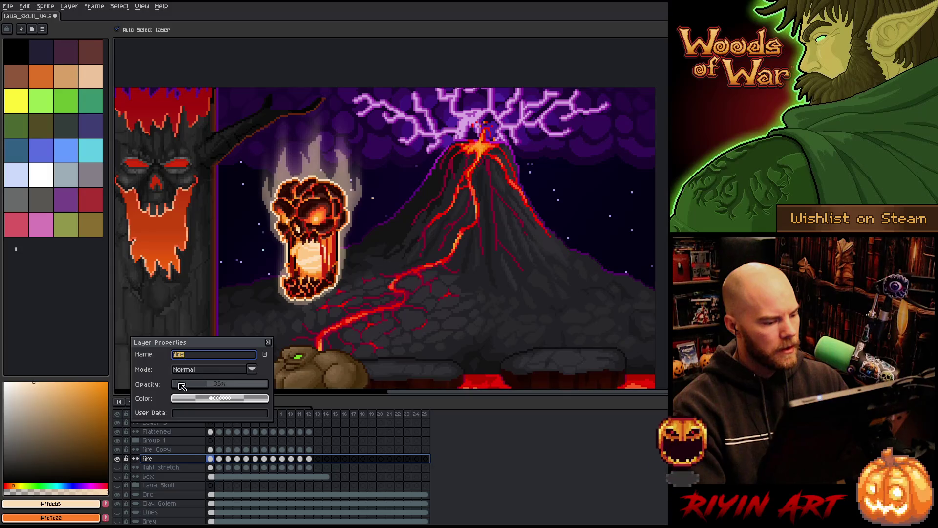
drag(181, 386, 186, 387)
key(Escape)
key(Return)
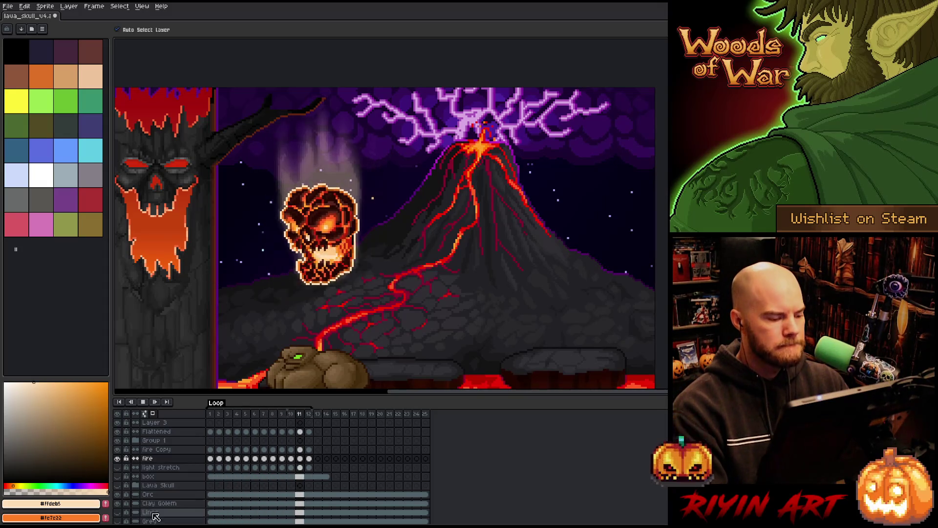
key(Return)
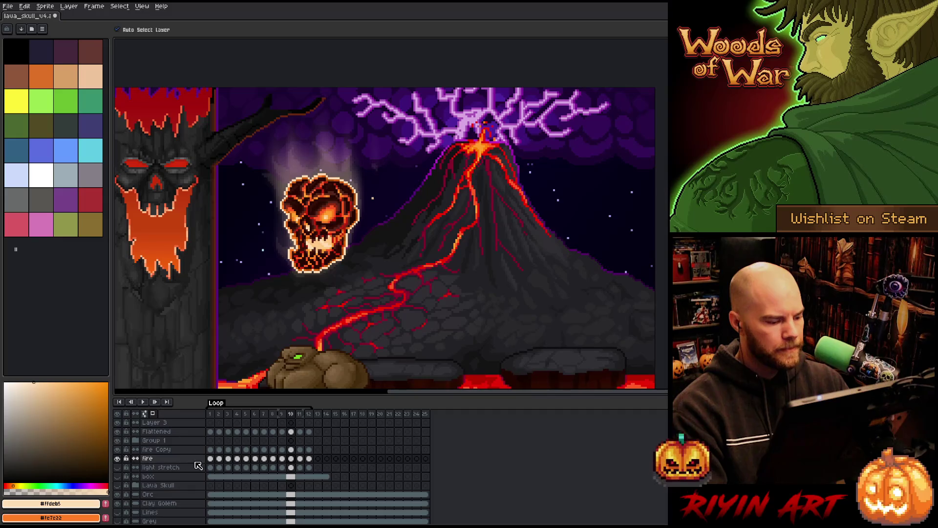
- Select frames 1–12 of the fire layer and bring up its layer options
drag(314, 463, 176, 460)
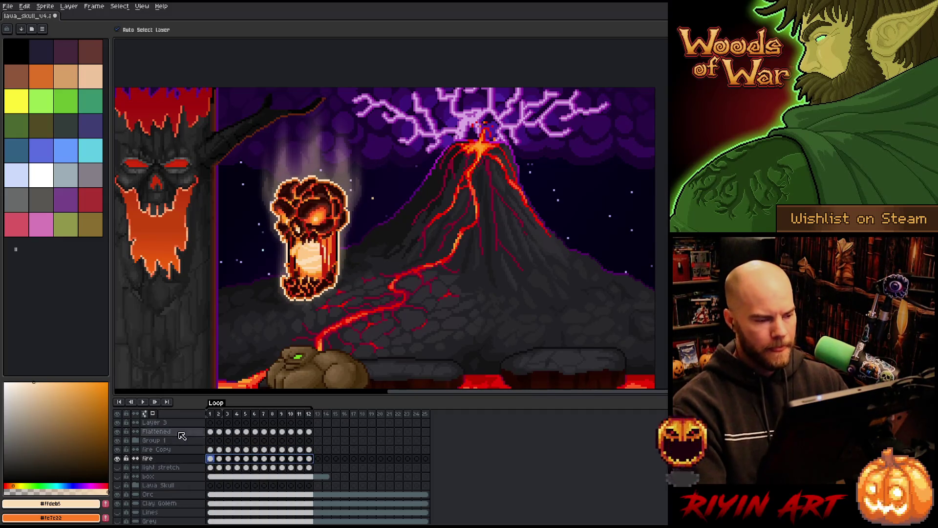
key(shift+o)
click(273, 315)
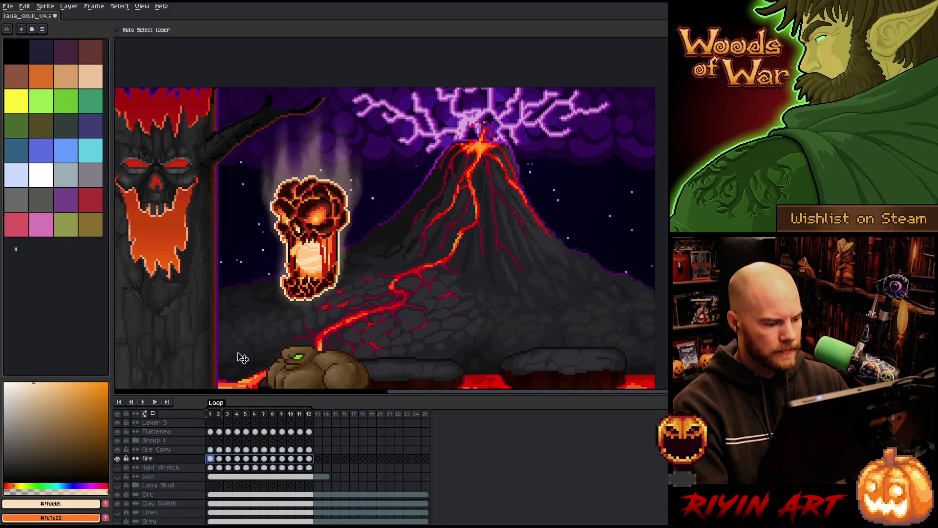
right_click(168, 461)
- Duplicate the fire layer and apply a first outline pass to the fire Copy flames
click(189, 503)
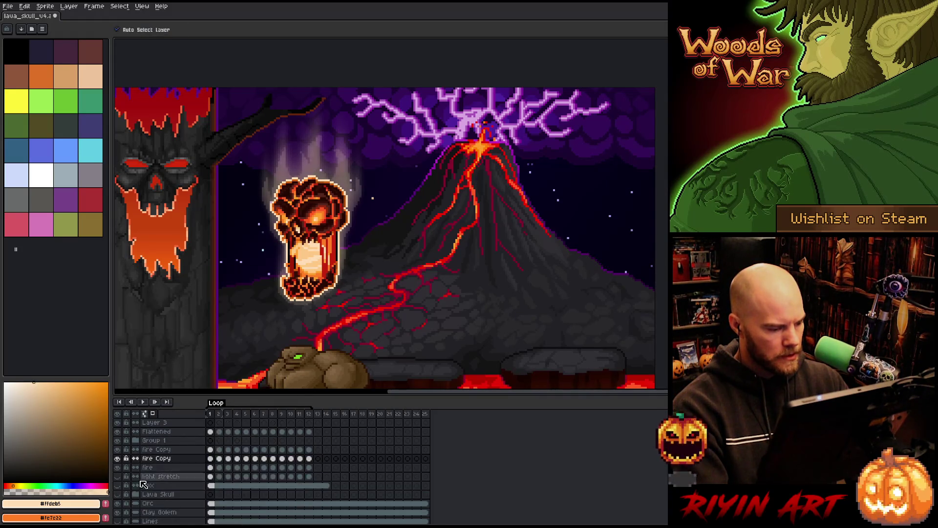
click(156, 459)
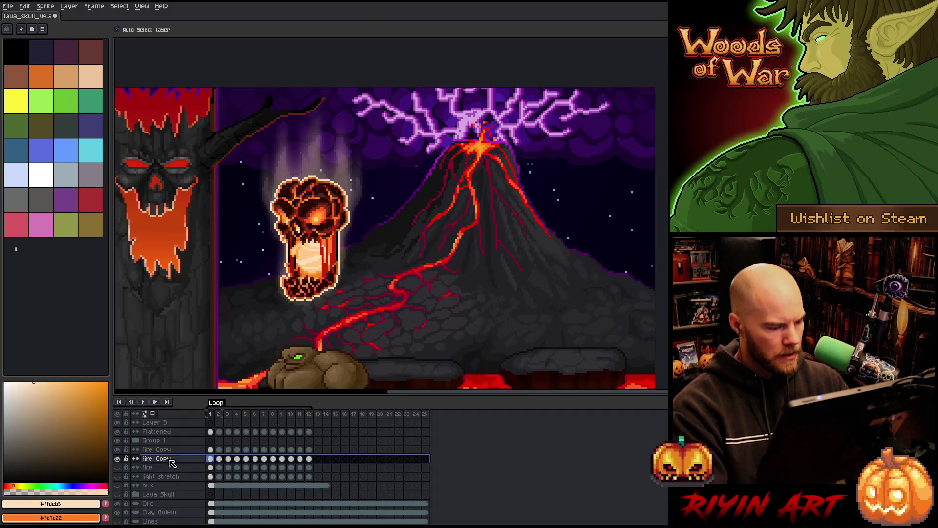
key(shift+o)
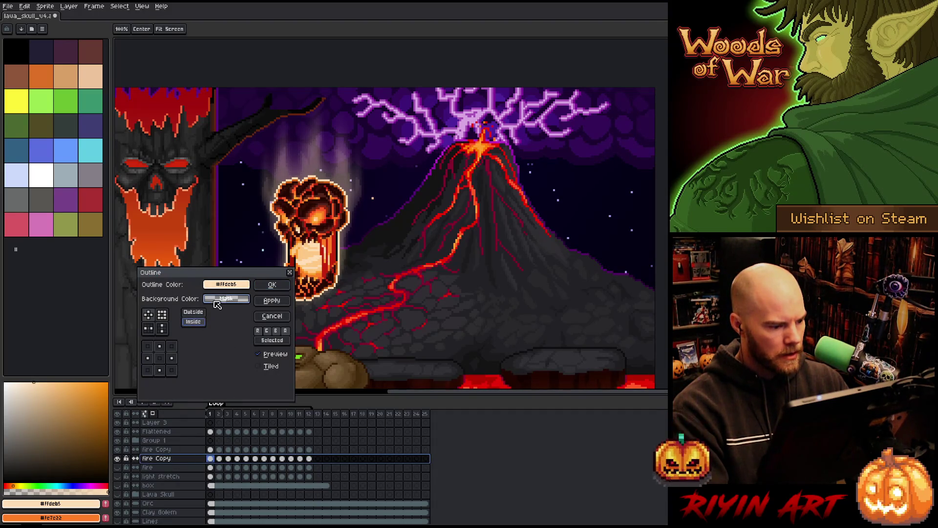
click(226, 299)
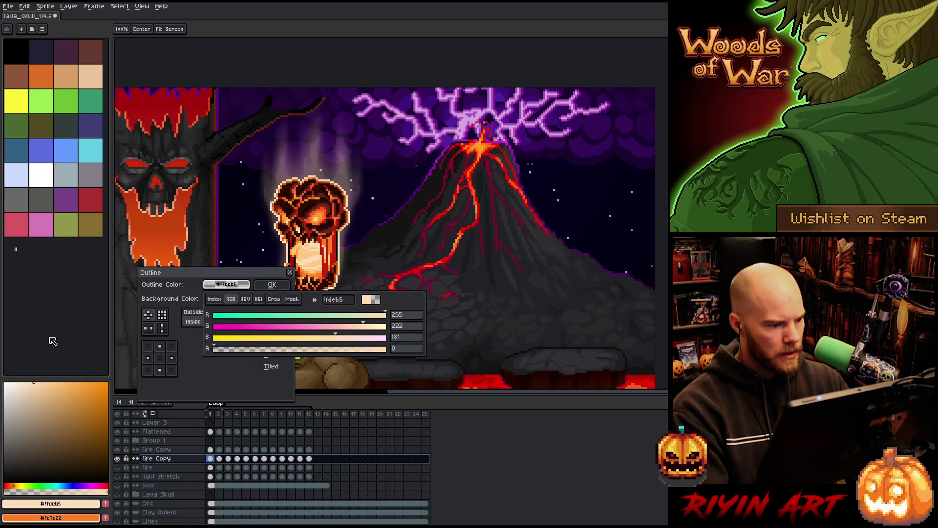
click(185, 302)
click(265, 287)
- Reapply the light peach ffdeb5 outline to the fire Copy flames twice more
key(shift+o)
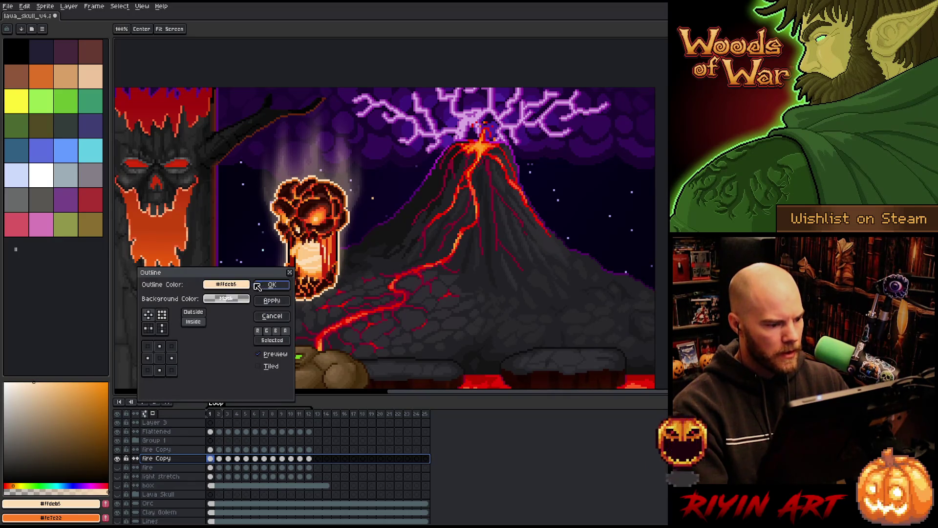
click(226, 284)
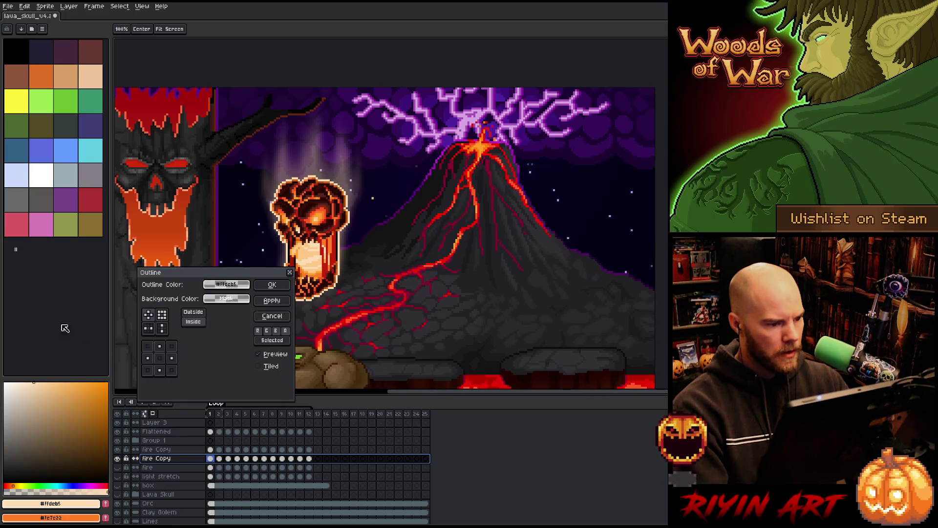
click(272, 284)
key(shift+o)
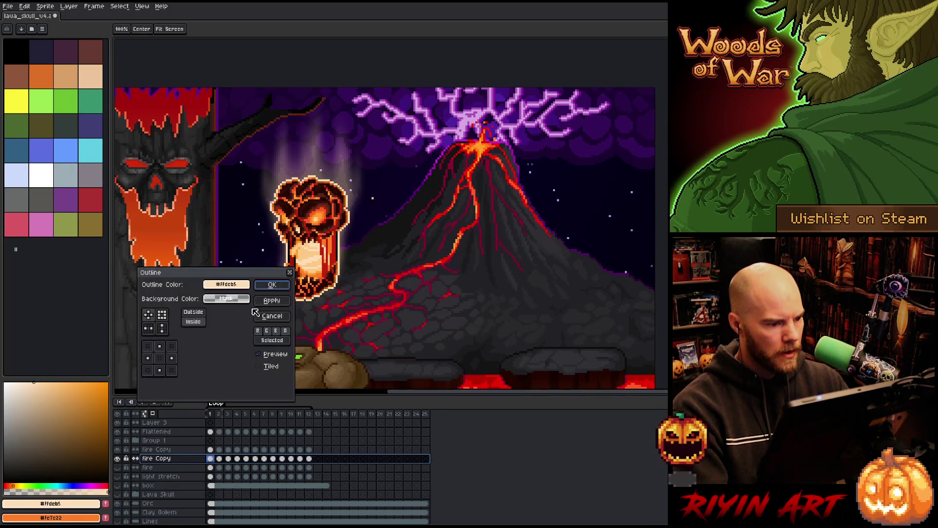
click(232, 286)
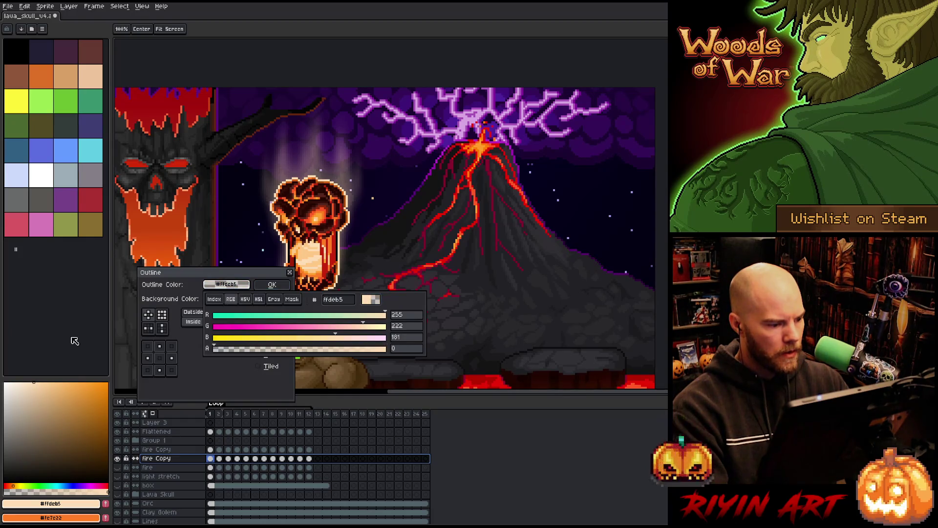
click(272, 284)
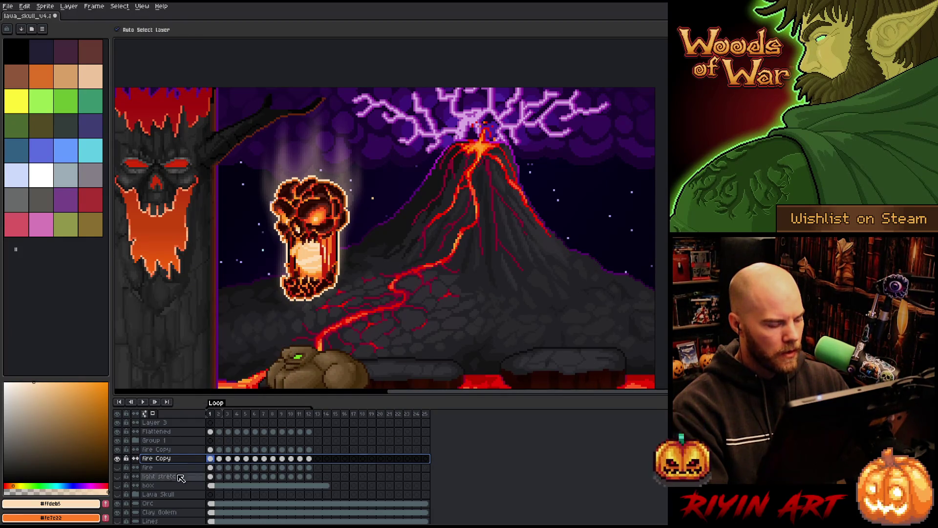
double_click(155, 459)
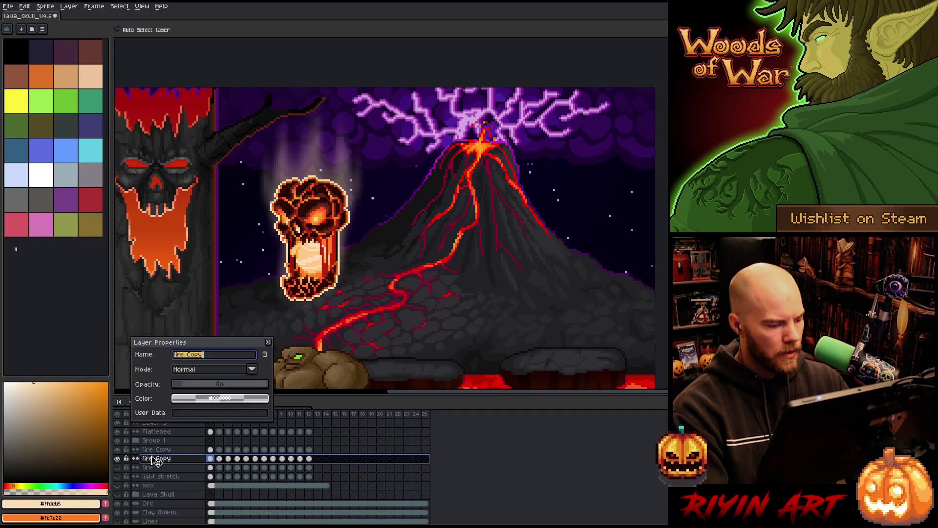
click(198, 386)
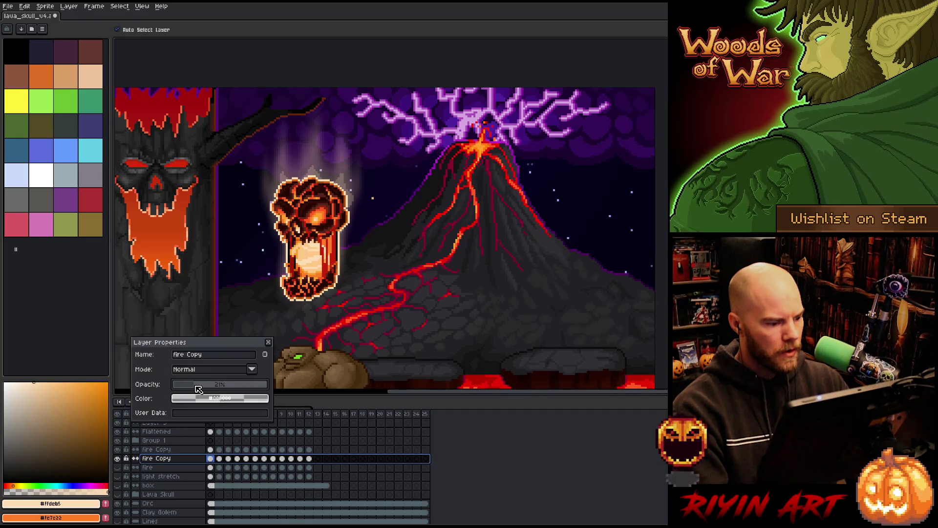
key(Return)
key(Return)
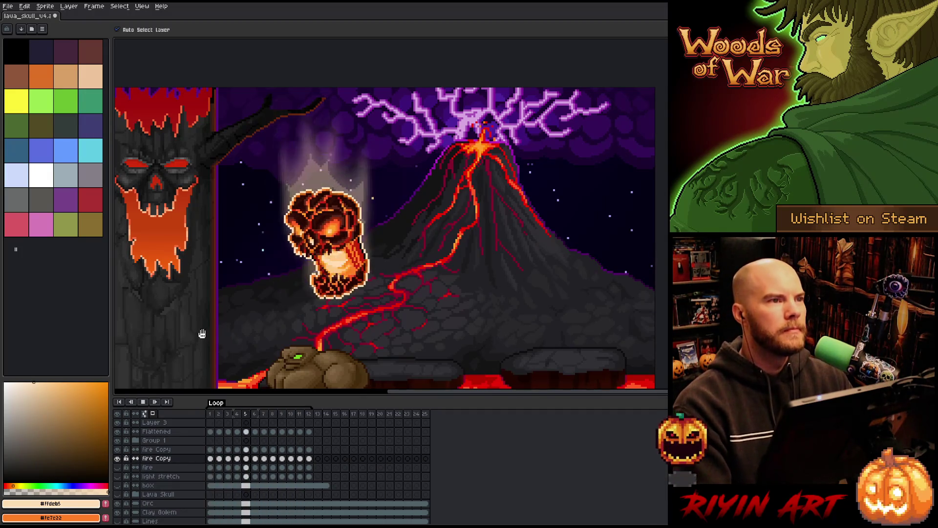
double_click(166, 458)
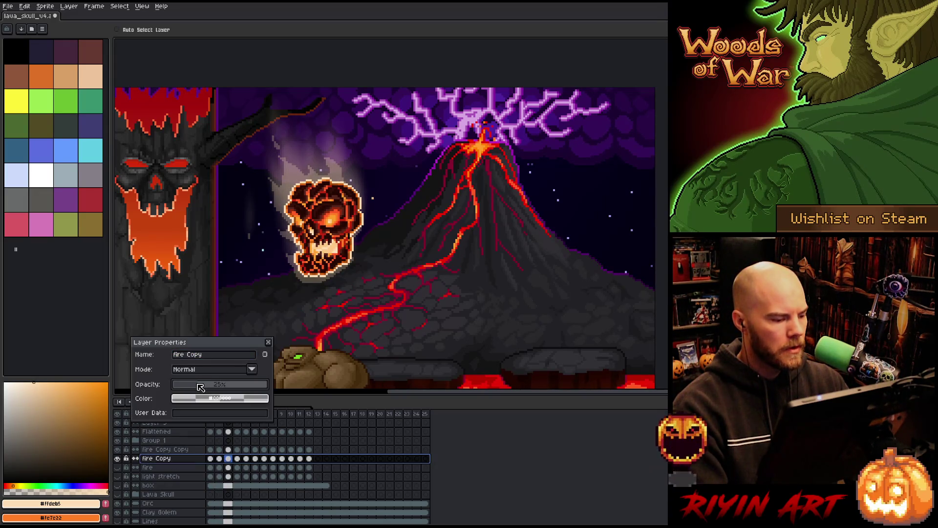
right_click(167, 462)
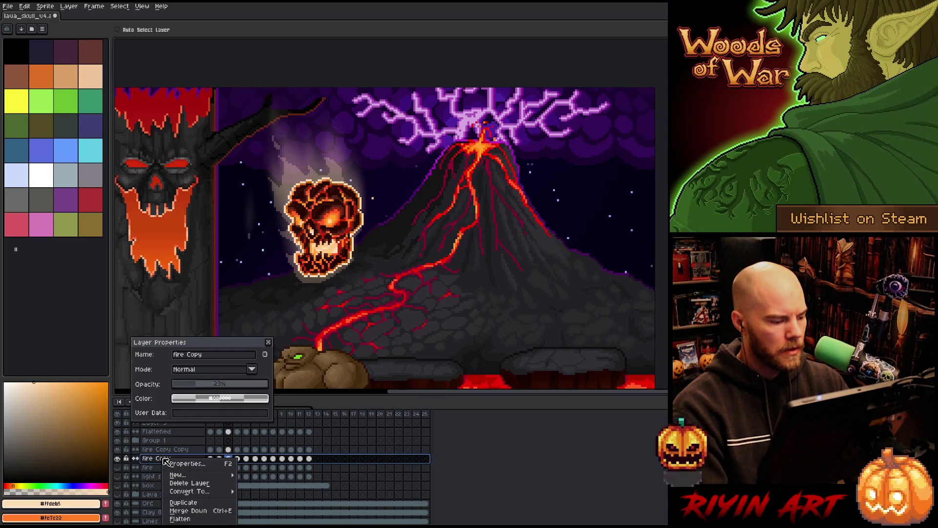
- Duplicate the fire Copy layer and apply an outline effect
click(174, 504)
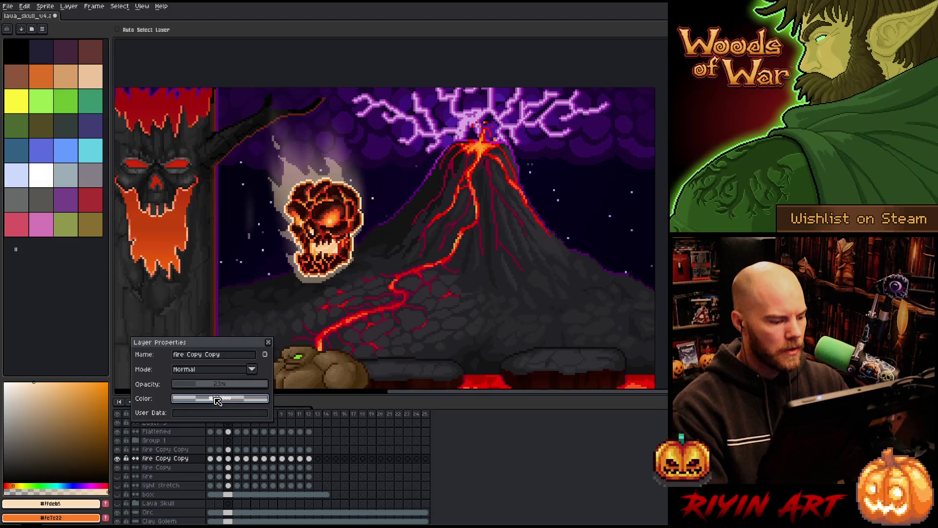
click(268, 342)
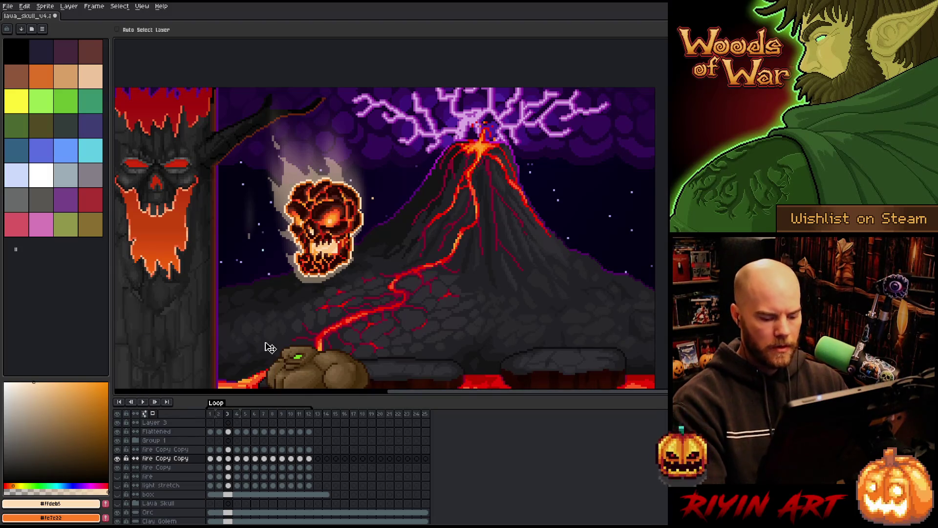
key(shift+o)
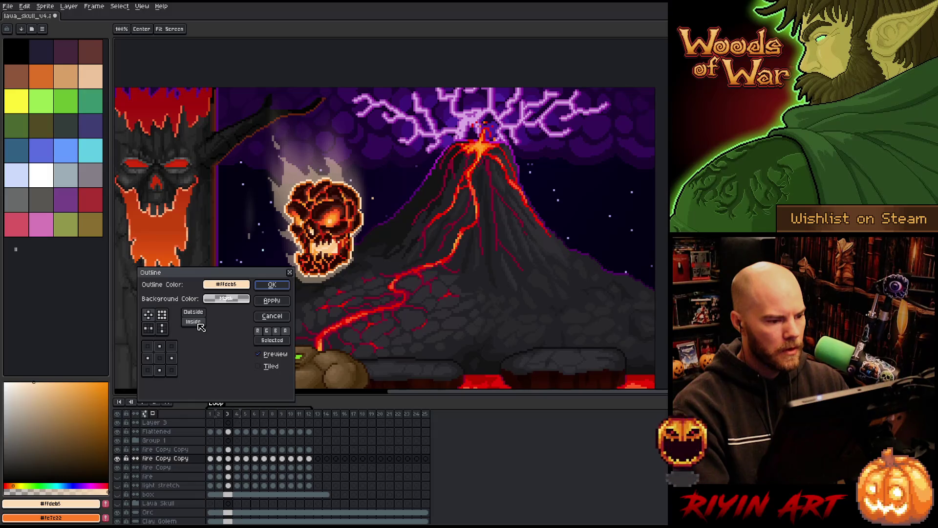
click(226, 284)
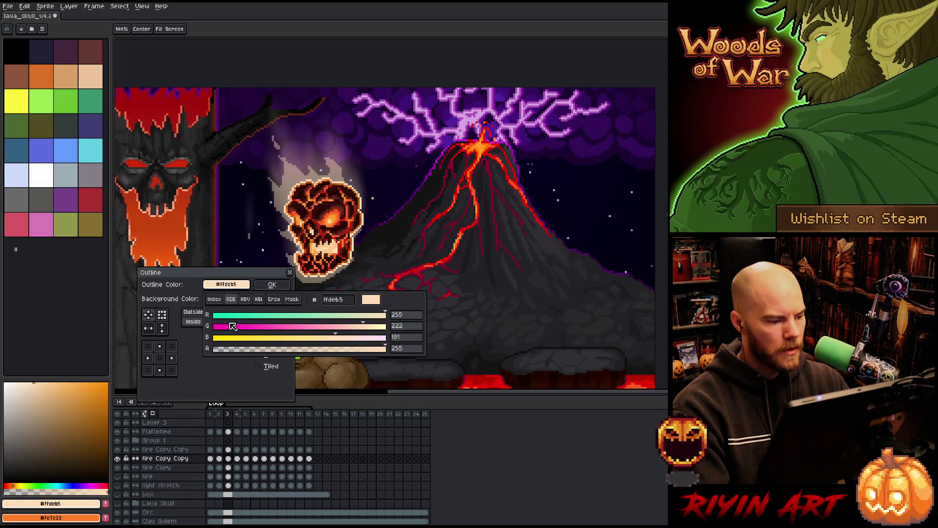
click(118, 347)
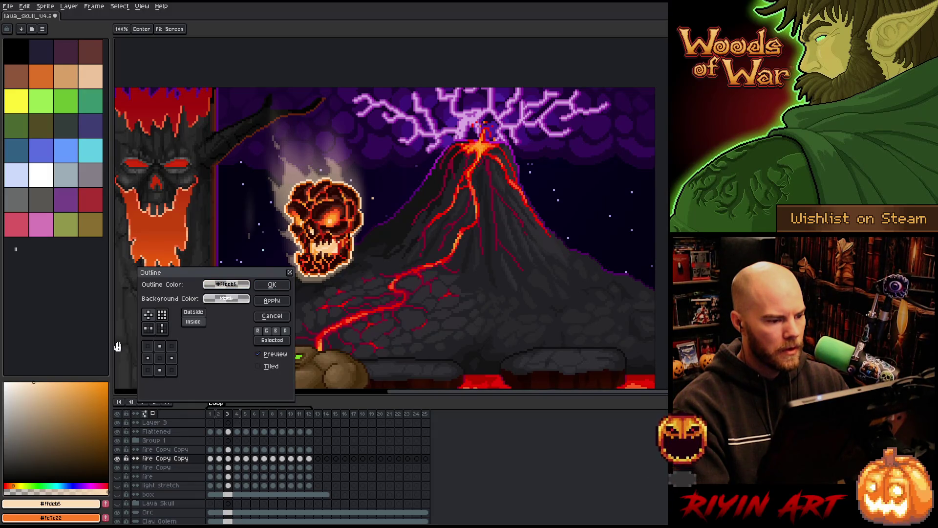
click(272, 284)
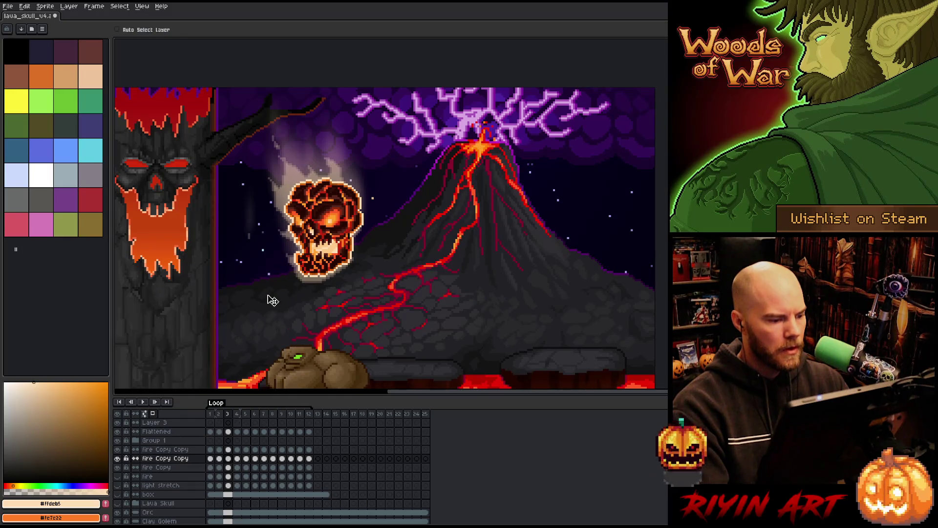
- Outline the fire Copy Copy flames in #ffdeb5 with a lowered colour opacity
click(166, 459)
key(shift+o)
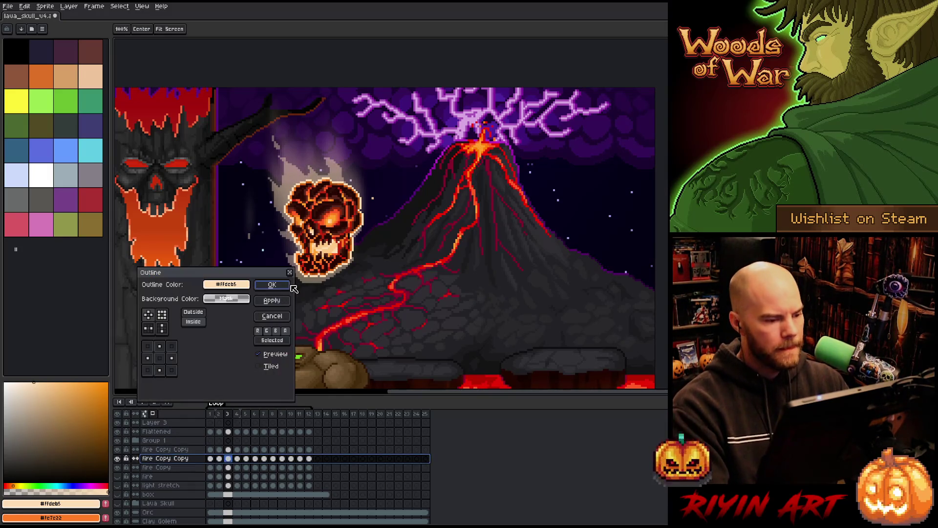
click(227, 285)
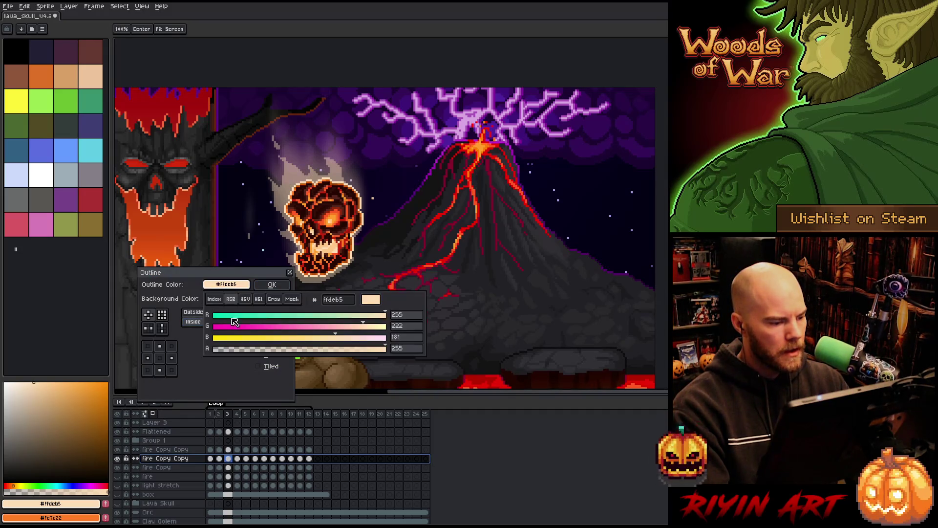
click(175, 314)
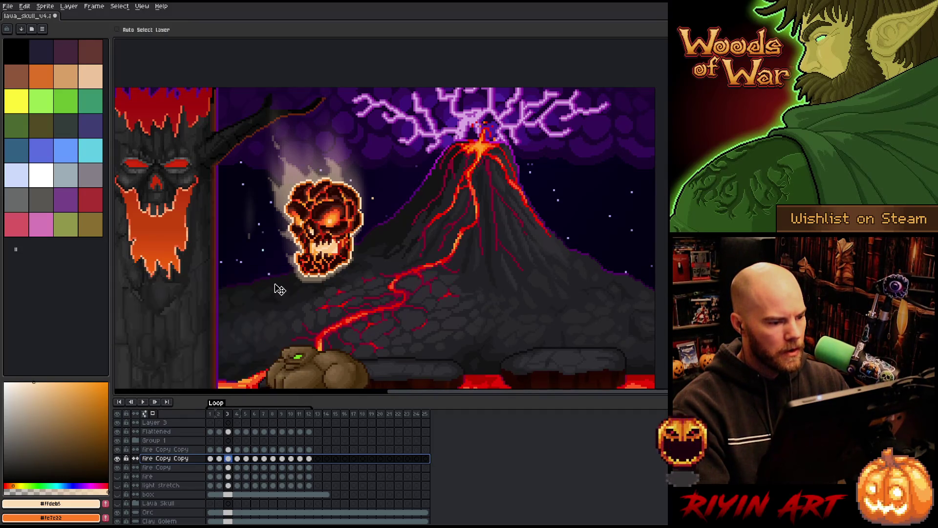
click(227, 286)
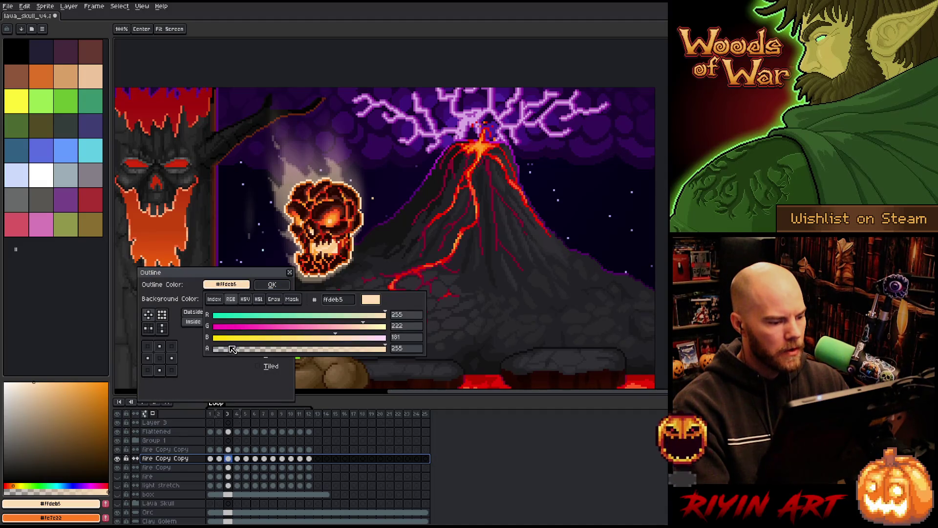
click(73, 342)
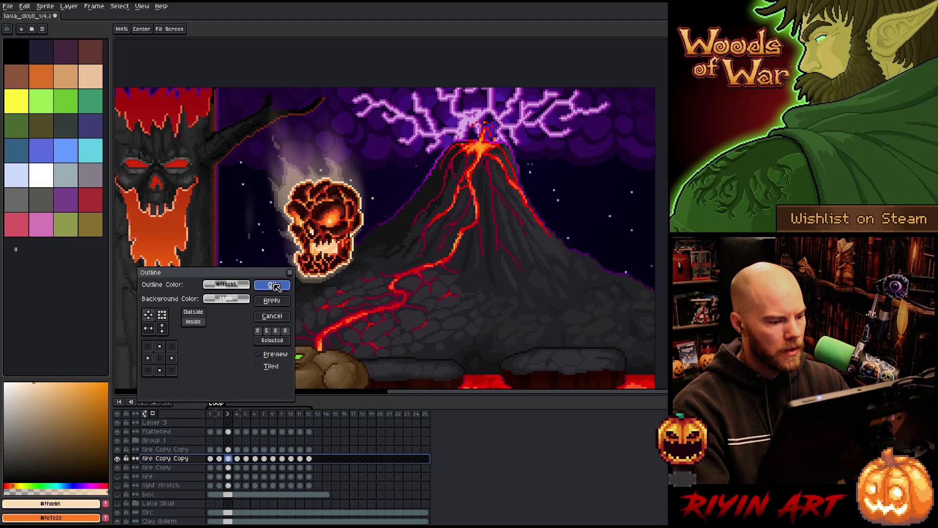
click(228, 285)
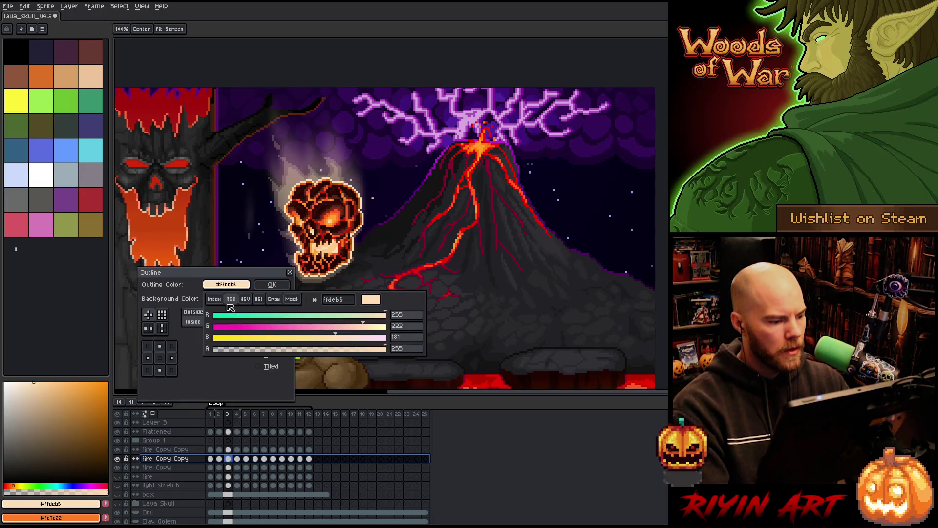
click(237, 349)
click(195, 352)
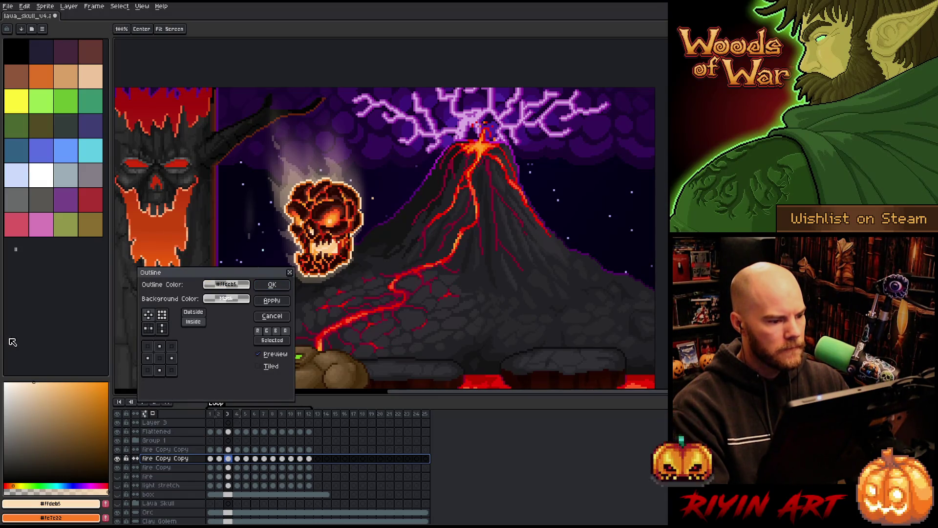
click(213, 299)
click(277, 286)
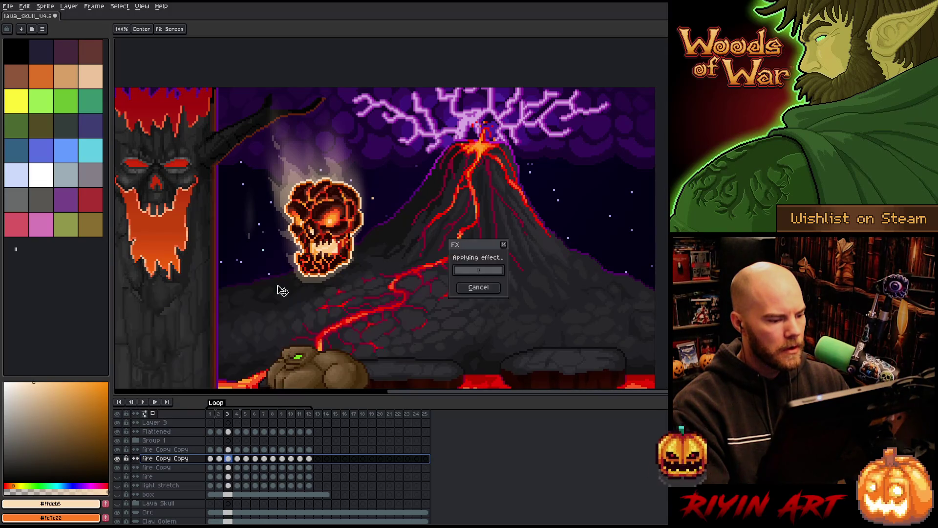
- Apply the #ffdeb5 outline once more and preview the animation
key(shift+o)
click(226, 284)
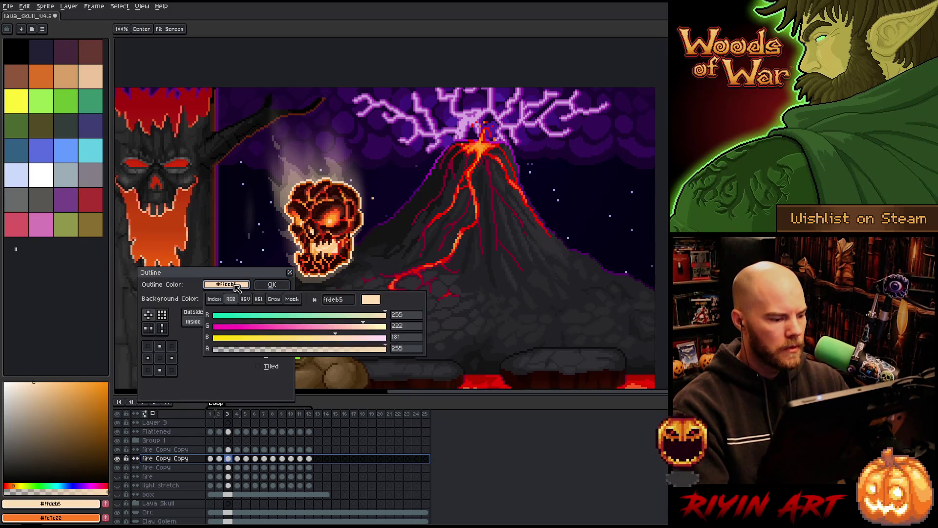
key(Return)
key(Return)
key(Return)
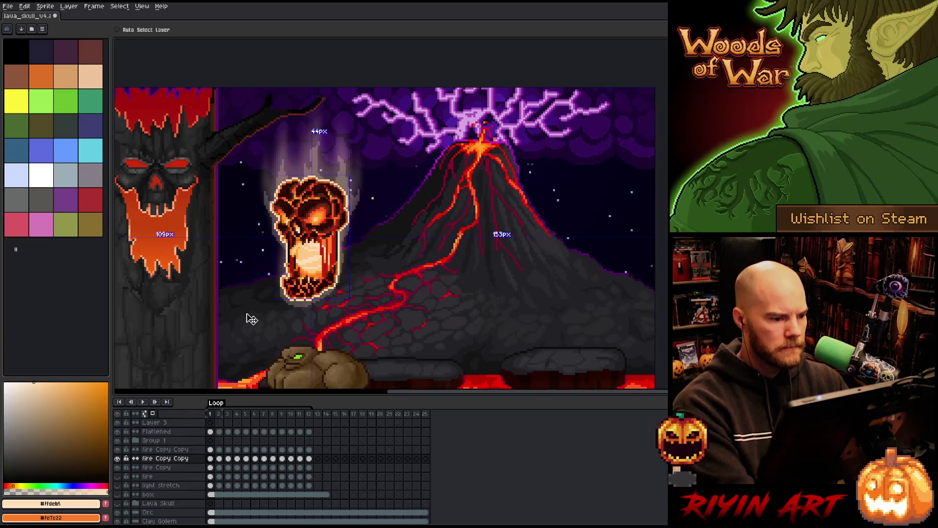
- Undo the extra duplicate, select fire Copy Copy, and cancel the Convolution Matrix blur
key(ctrl+z)
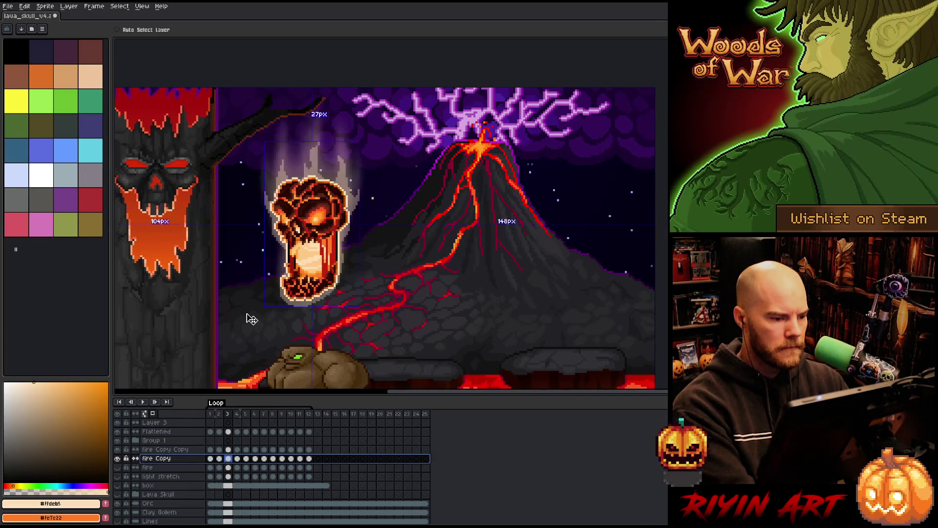
key(Up)
key(Return)
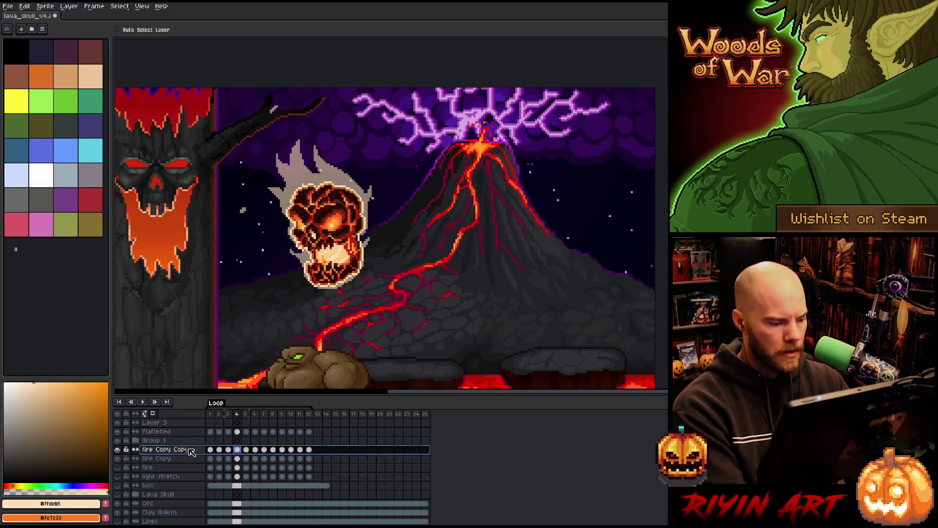
key(F9)
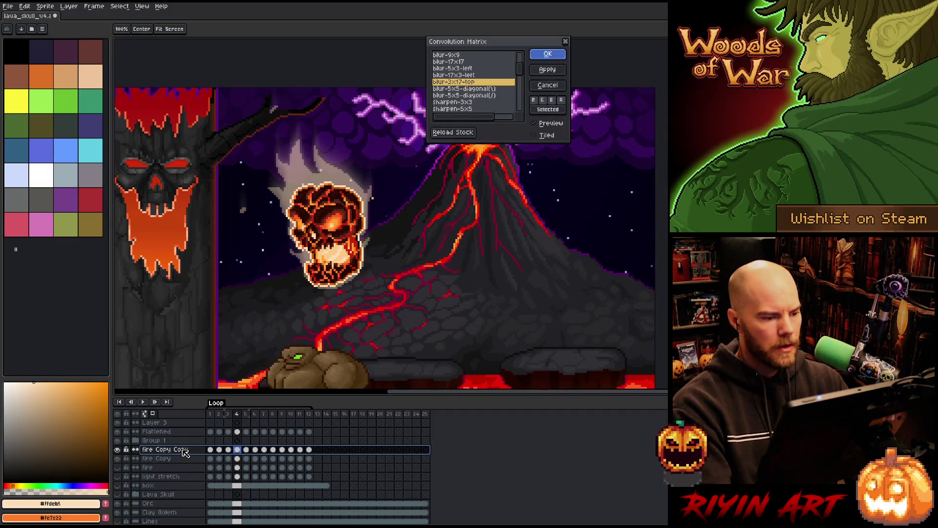
key(Escape)
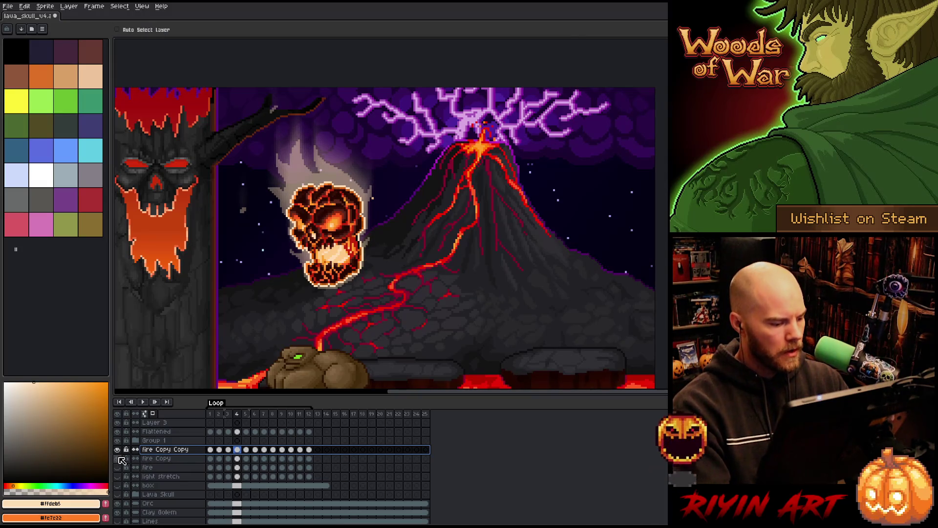
- Hide the fire Copy layer and stop the animation playback
click(119, 459)
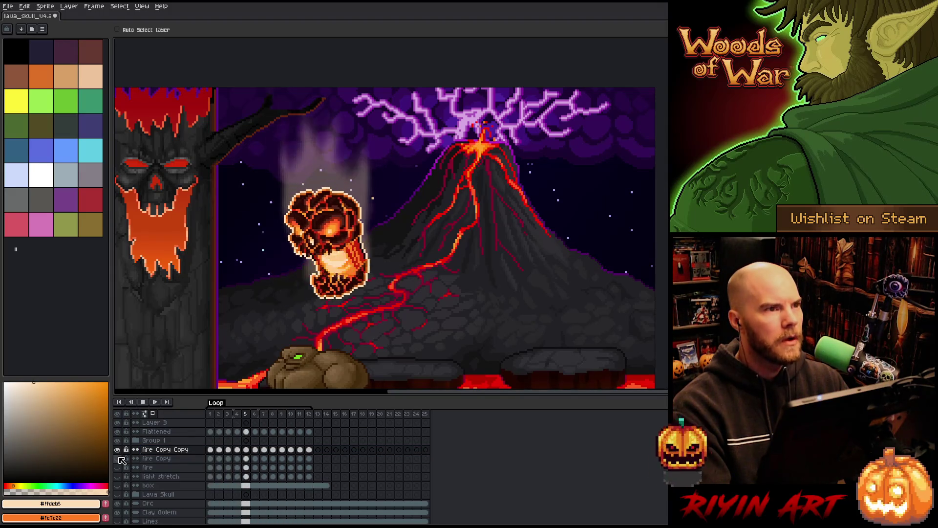
scroll(246, 254, down, 2)
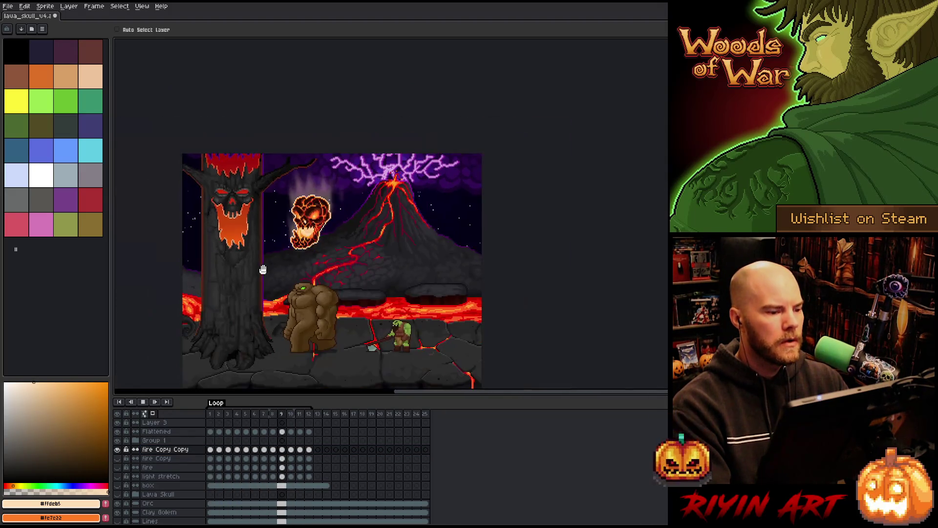
scroll(246, 255, up, 1)
scroll(246, 254, up, 1)
key(Return)
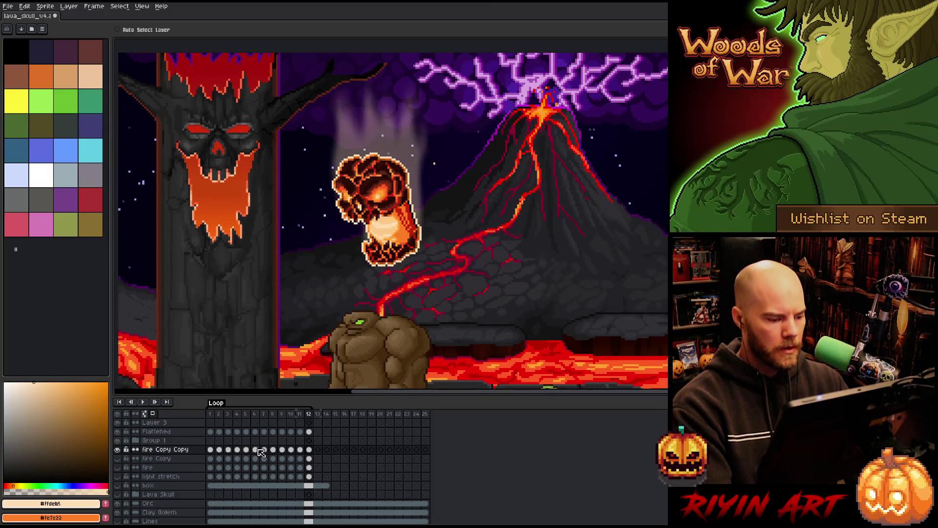
- Play frames 1–12, then clear the range and preview with fire Copy Copy selected
drag(311, 452, 210, 450)
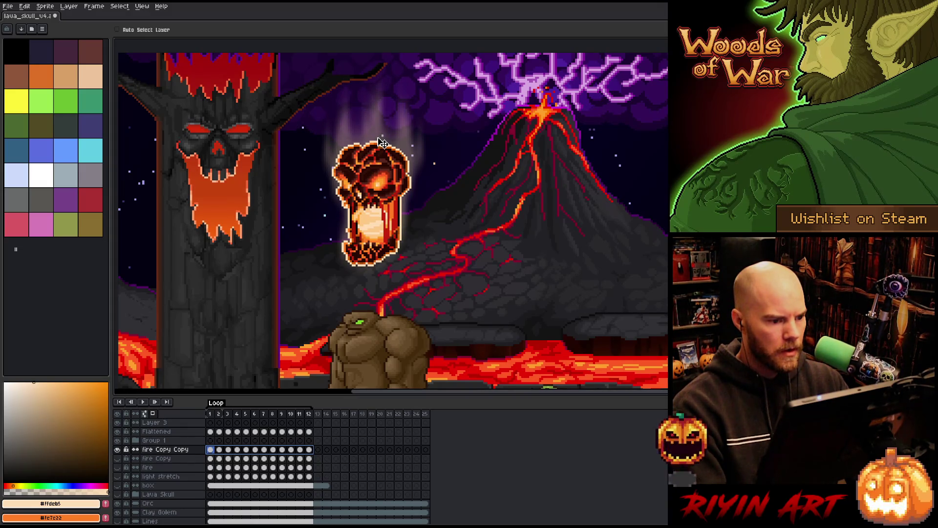
key(Return)
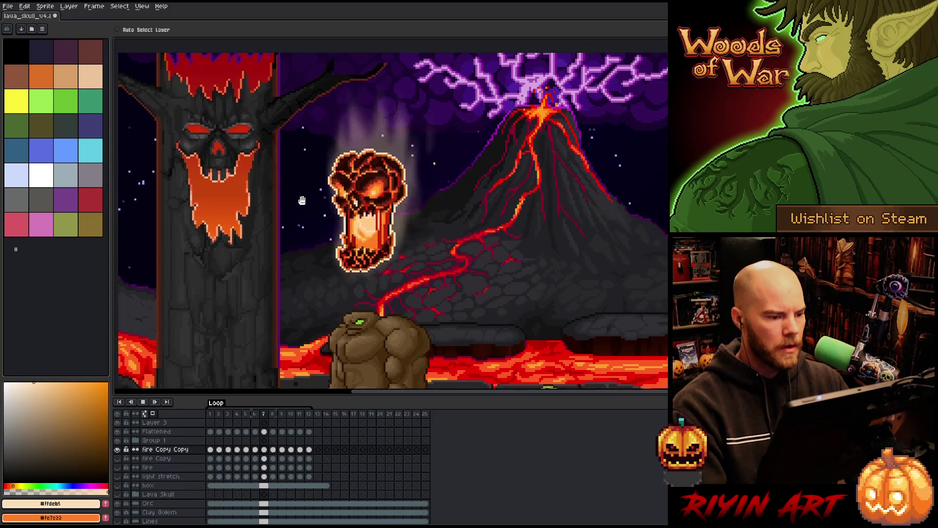
key(Return)
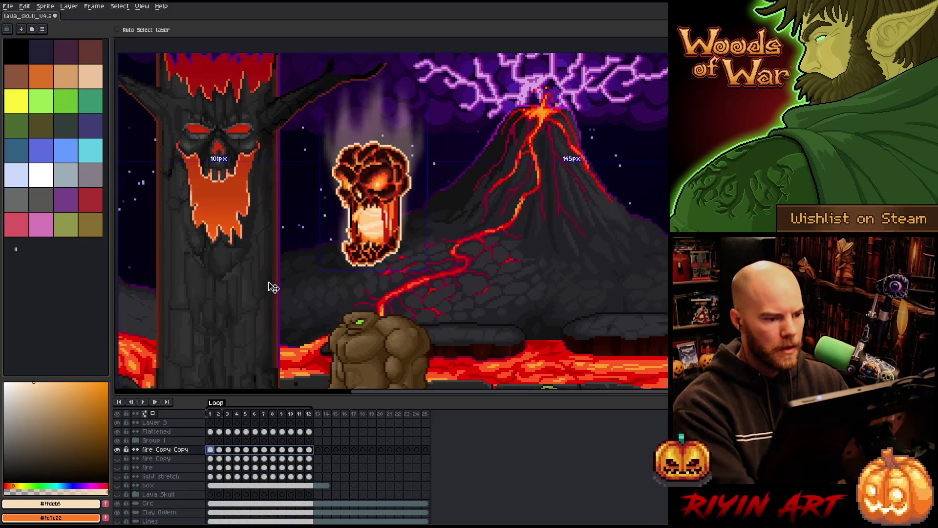
click(142, 451)
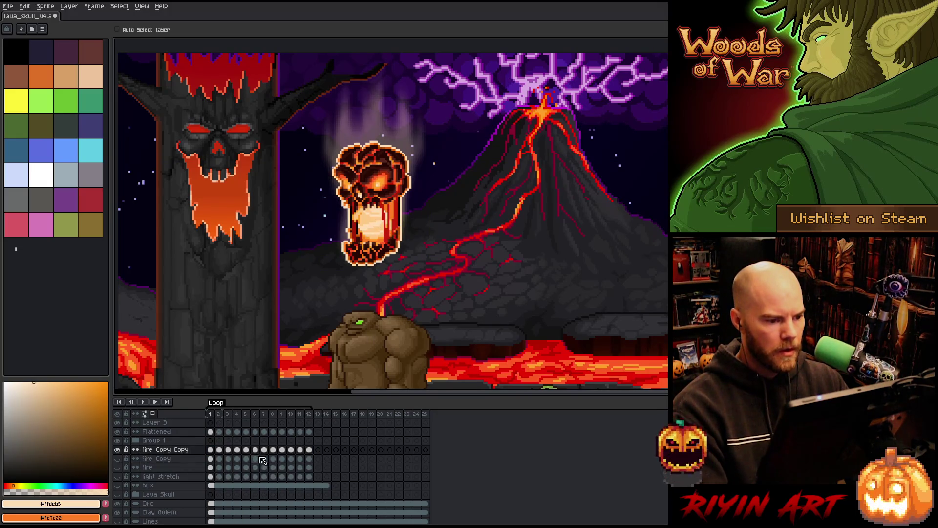
click(194, 452)
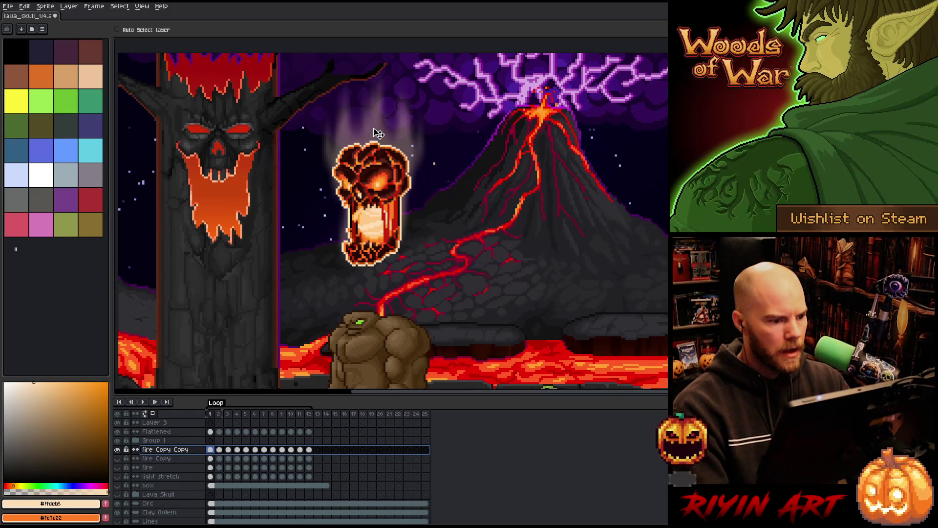
key(Return)
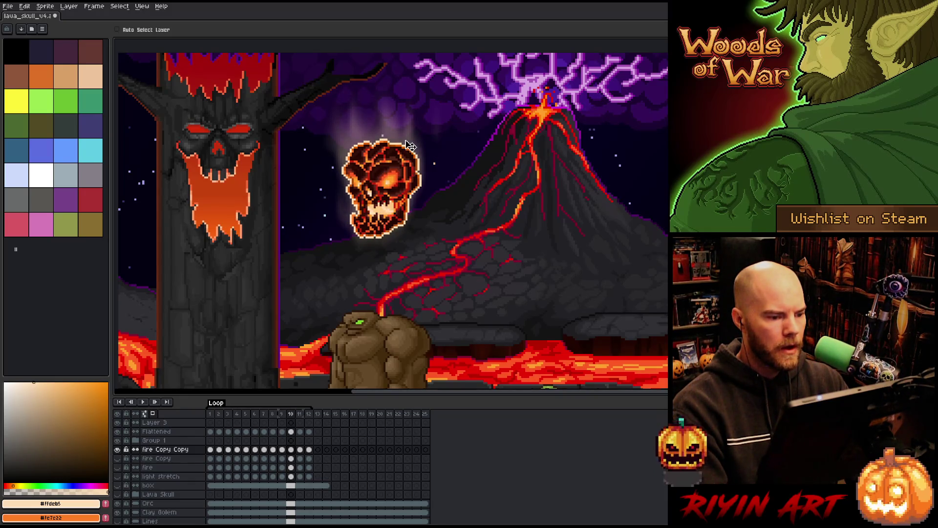
- Step back and forth through the skull animation frames
key(Right)
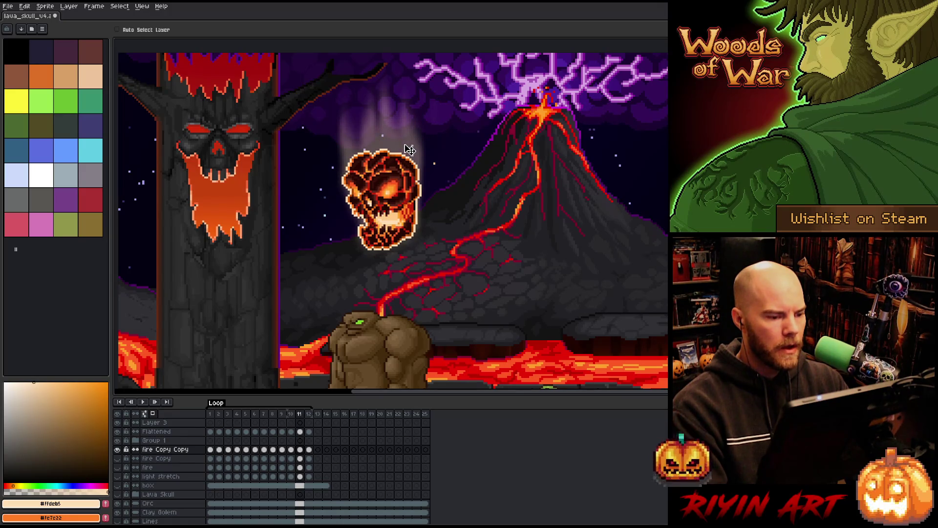
key(Left)
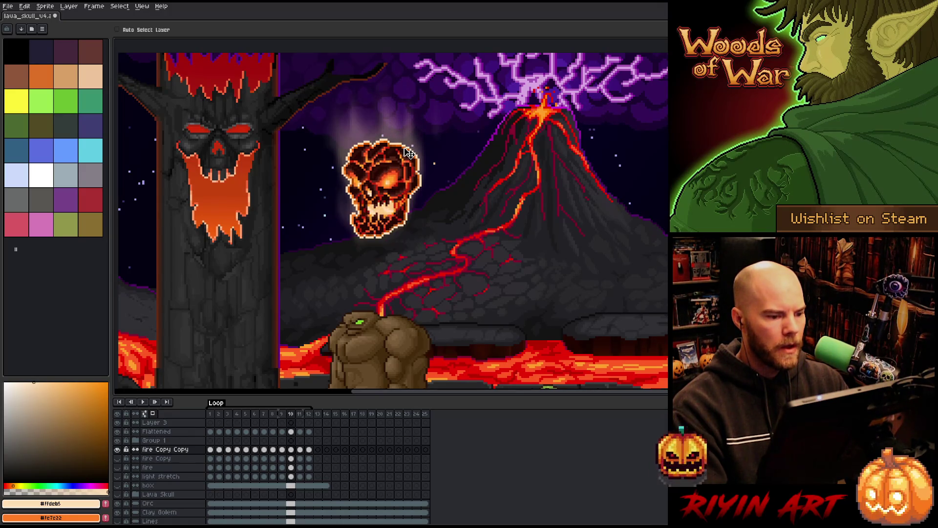
key(Right)
key(Right)
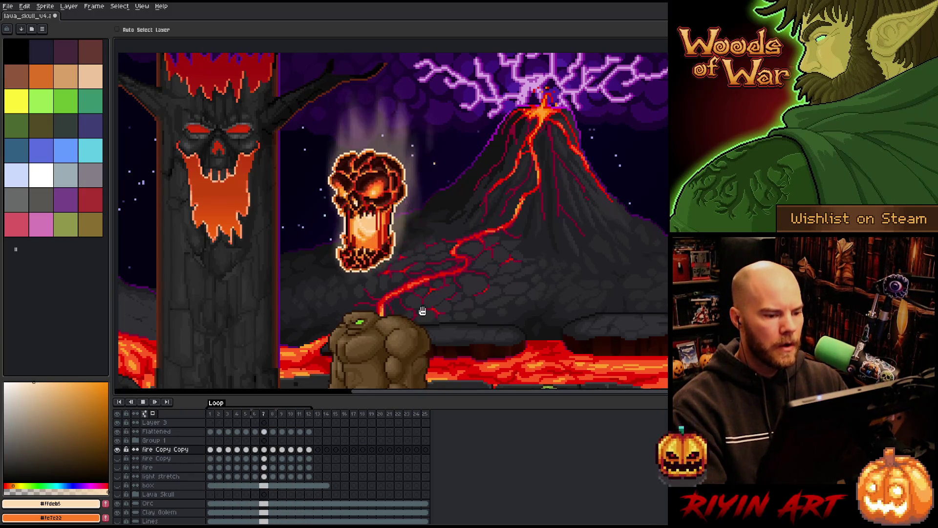
key(Return)
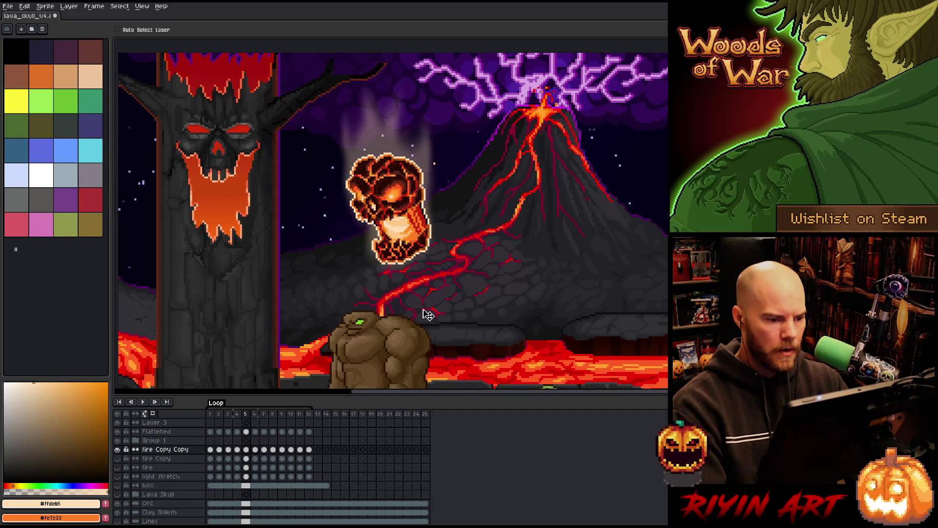
key(Right)
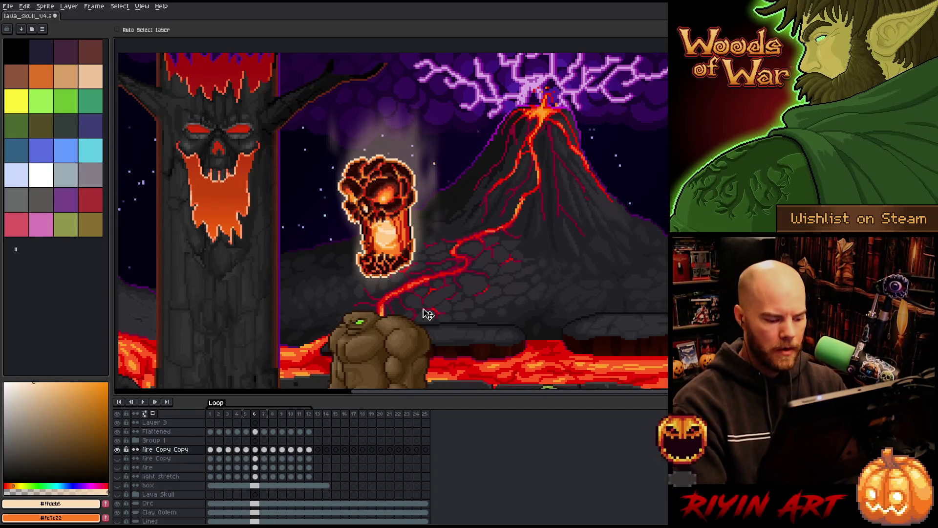
- Set the pencil to a 19px brush, play the animation, and select the Flattened layer
key(b)
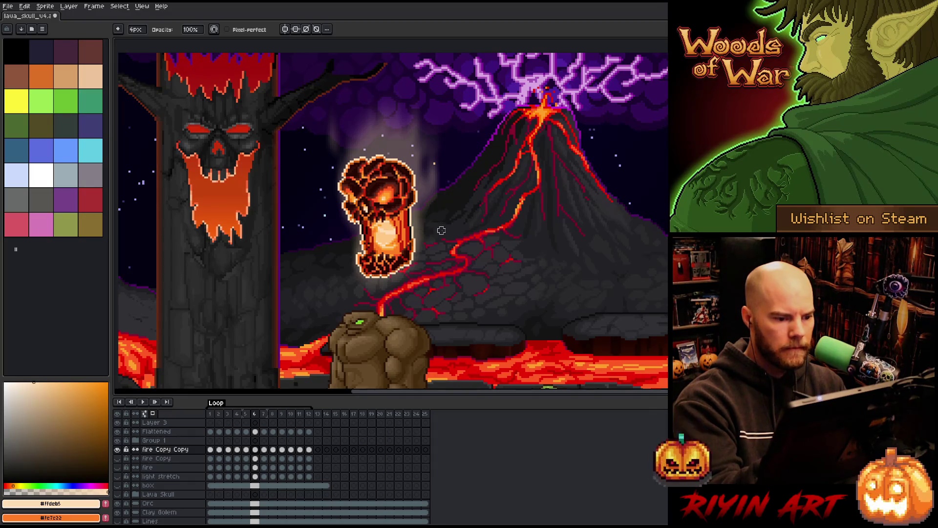
key(e)
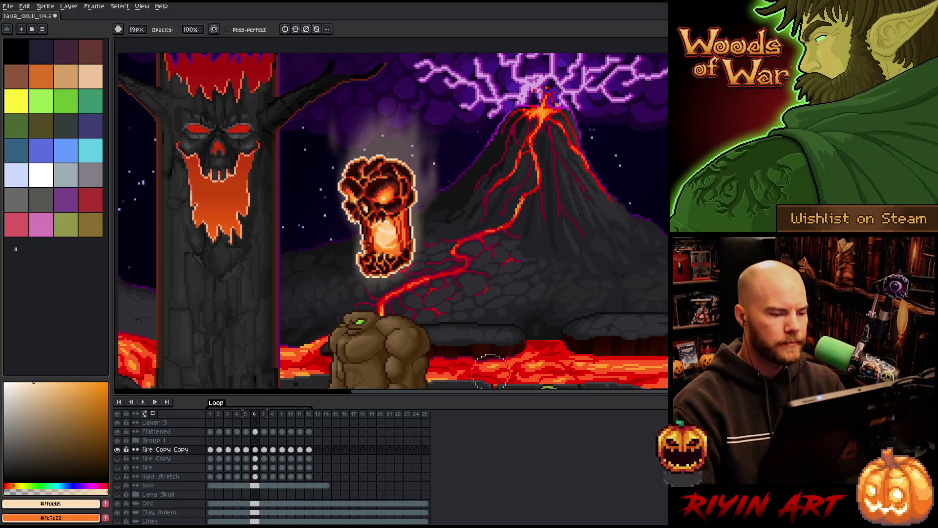
key(Return)
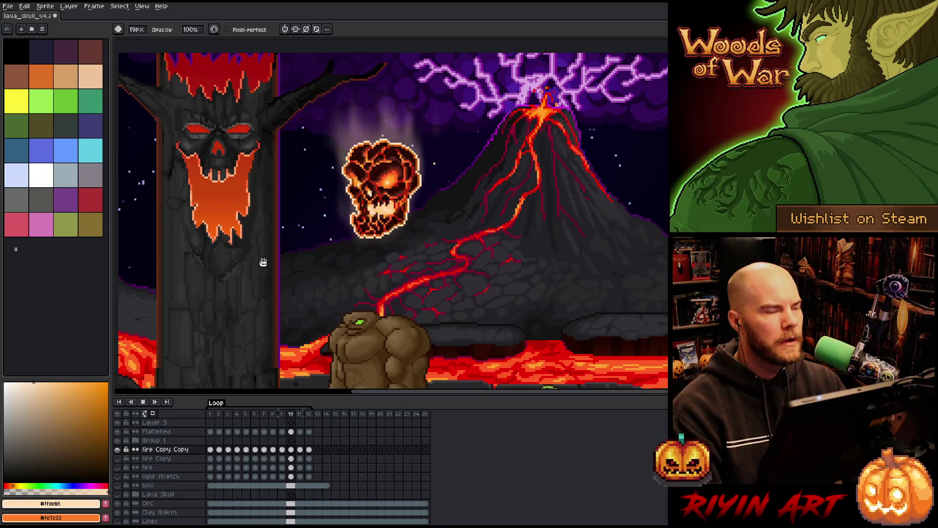
scroll(263, 262, down, 3)
scroll(313, 220, up, 4)
scroll(342, 210, down, 4)
scroll(362, 205, up, 3)
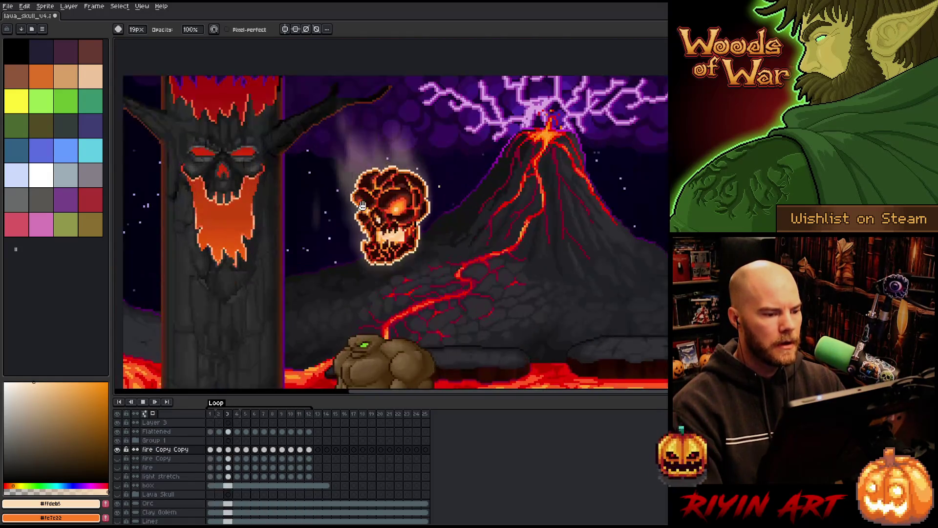
scroll(366, 290, up, 2)
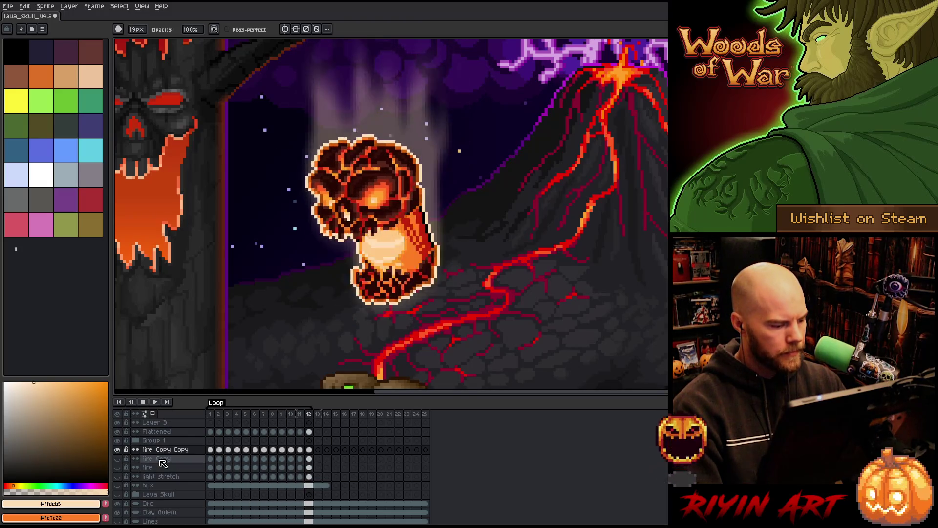
click(157, 432)
- Rename the Flattened layer to 'stroke'
double_click(159, 433)
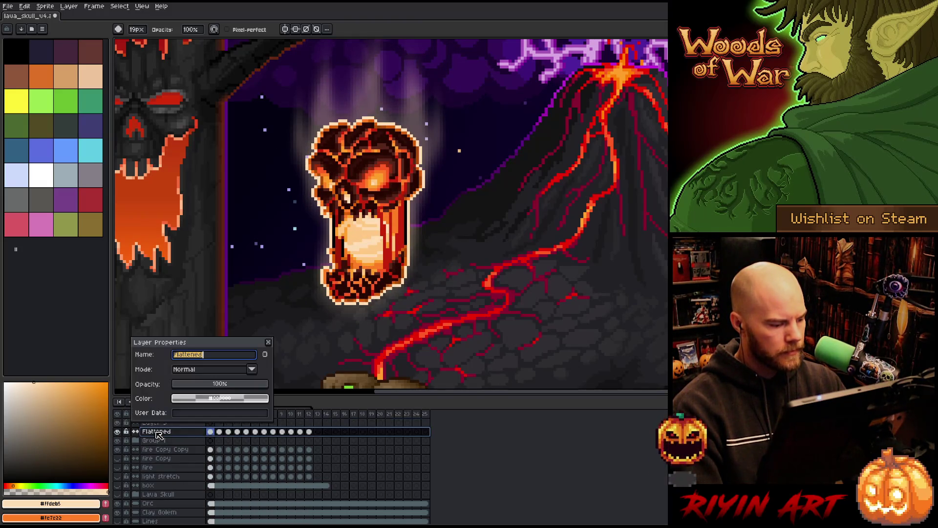
text(stroke)
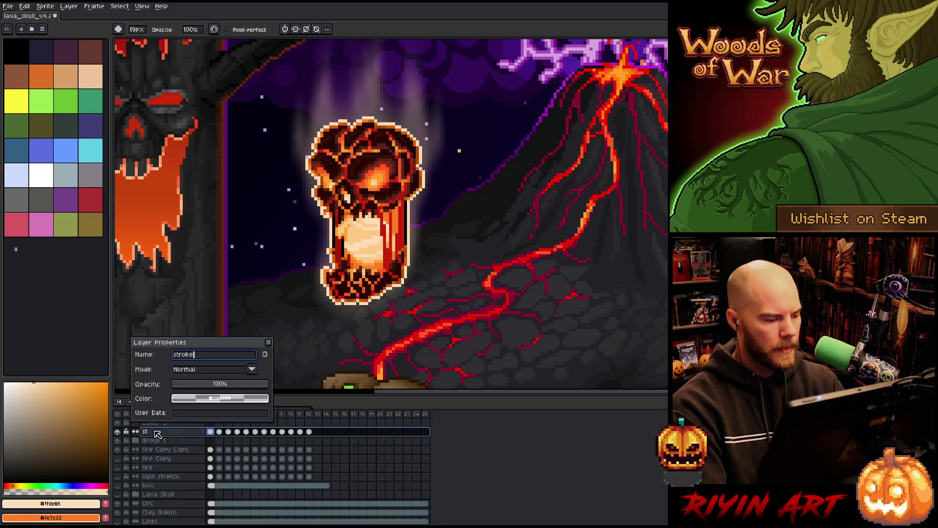
key(Return)
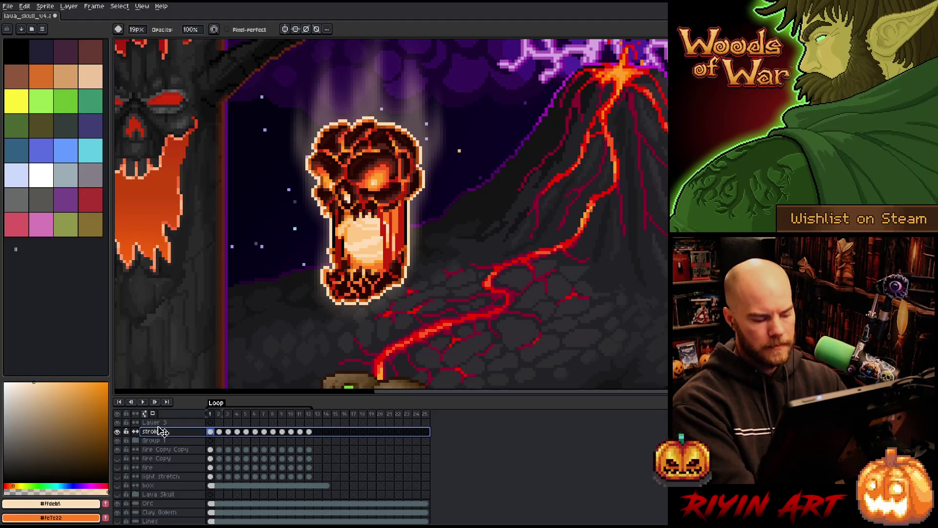
- Start a Replace Color on the stroke layer, sampling a light orange from the skull
key(shift+r)
right_click(395, 228)
right_click(381, 221)
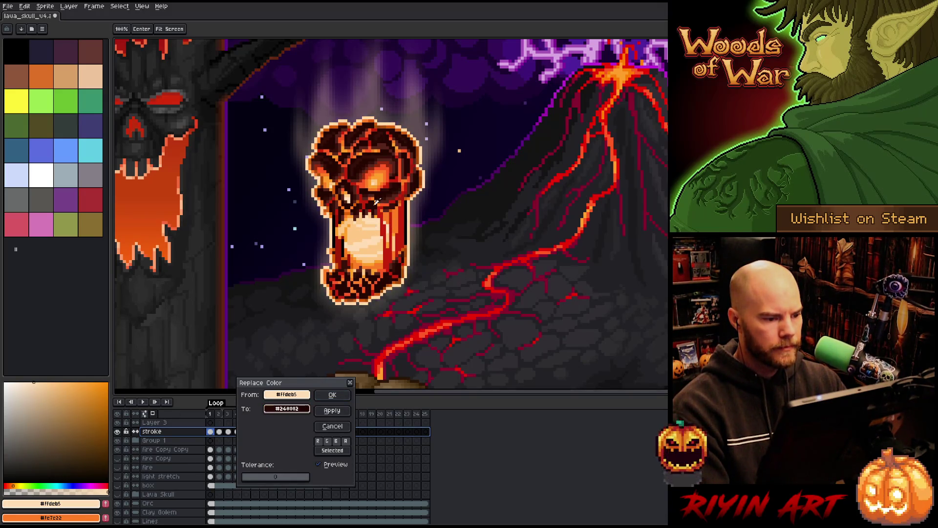
- Sample the replacement orange from the skull, trying several shades before settling
right_click(381, 175)
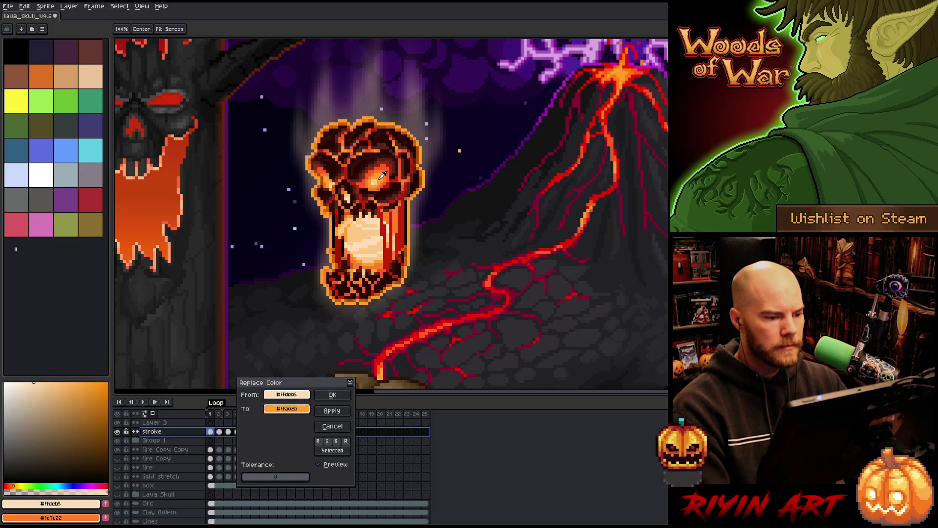
right_click(381, 176)
right_click(382, 176)
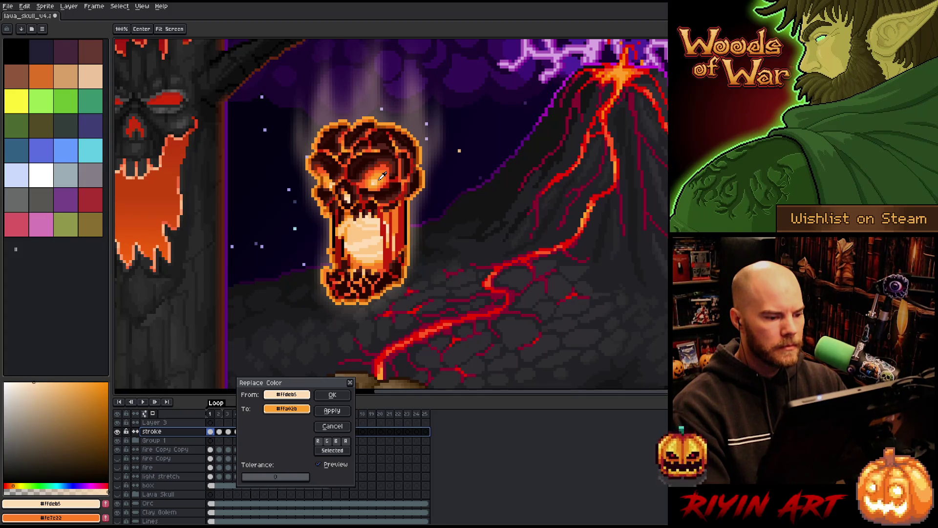
right_click(367, 225)
right_click(382, 173)
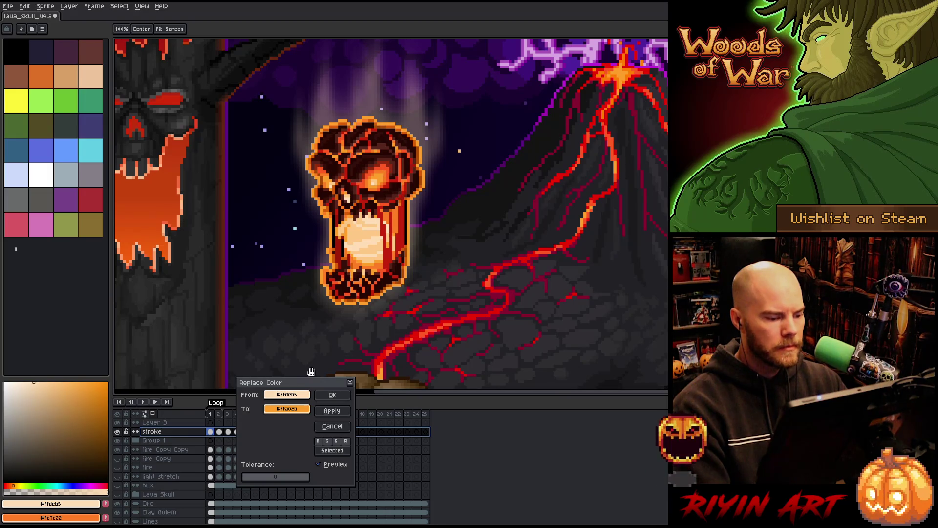
- Set the replacement's HSV saturation to 68 (#ffb152) and apply the recolour
click(286, 408)
click(305, 423)
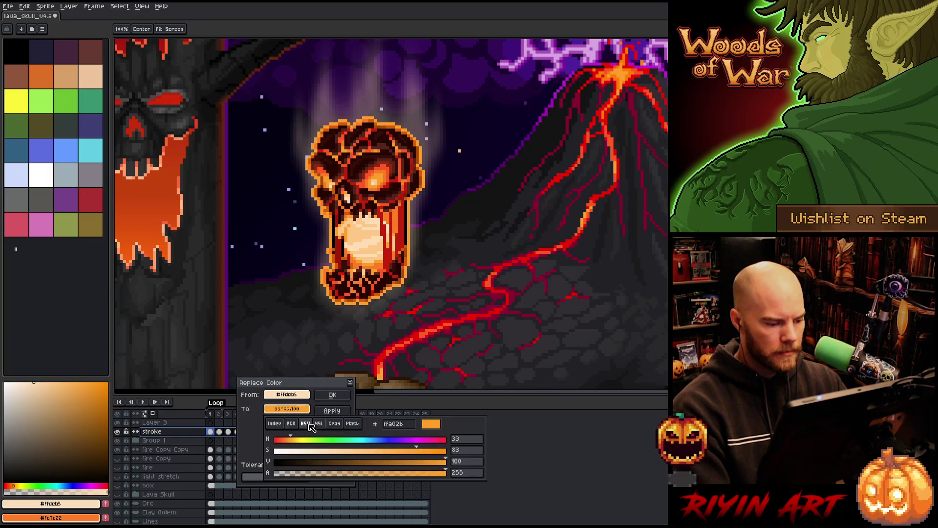
click(391, 455)
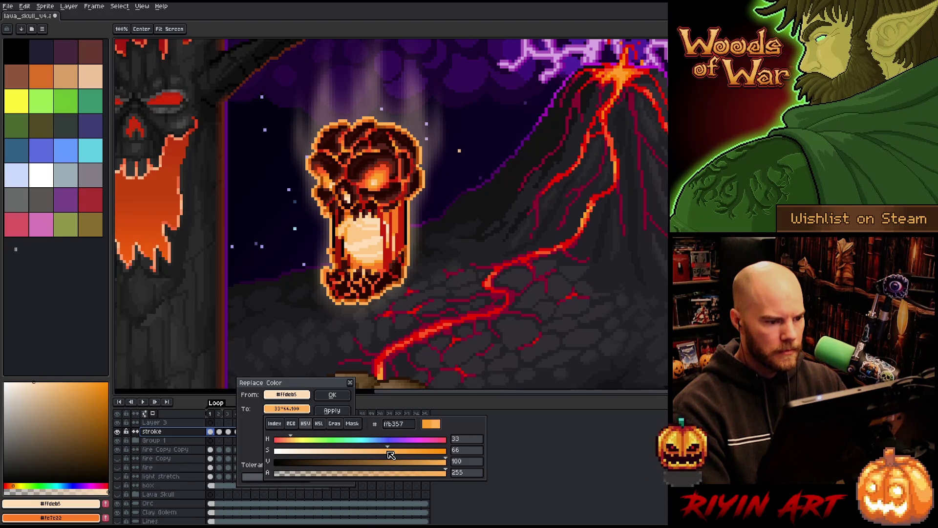
drag(391, 455, 396, 455)
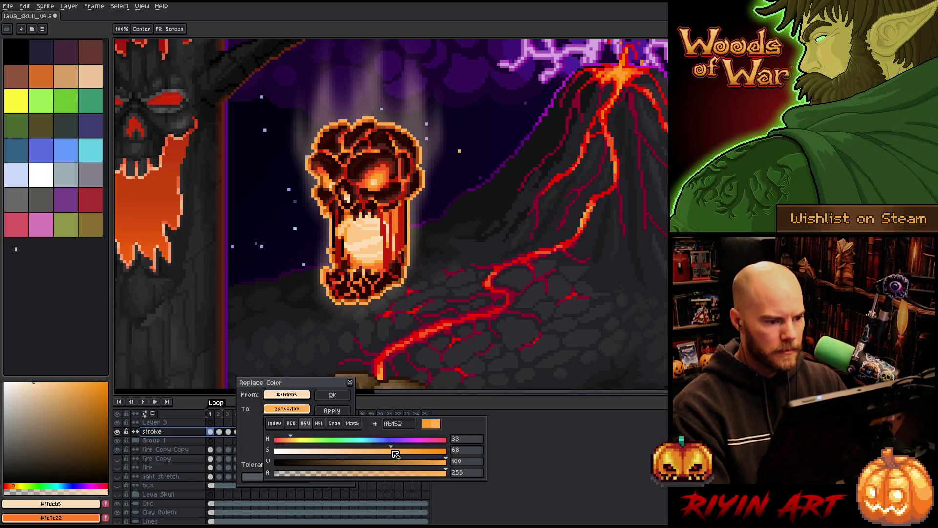
click(332, 394)
scroll(328, 356, down, 3)
- Play the animation to review the new orange outline
key(Return)
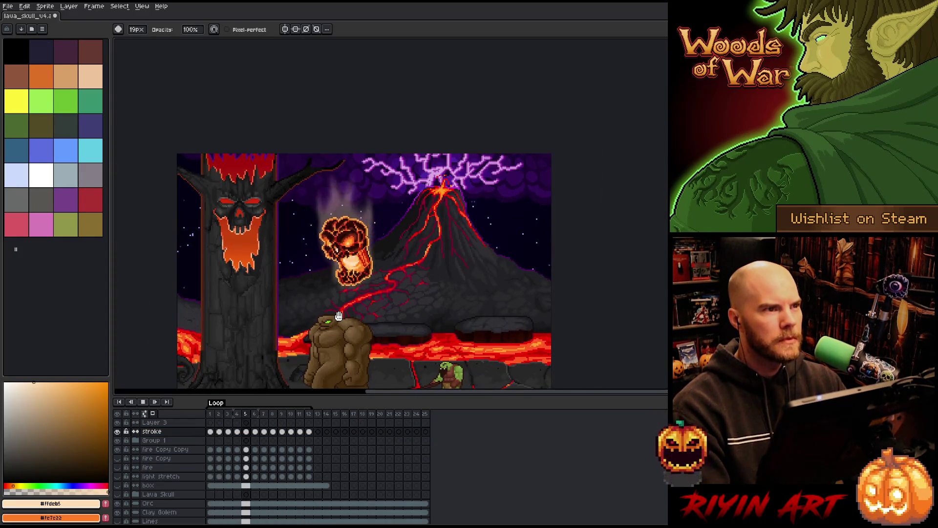
scroll(334, 315, up, 2)
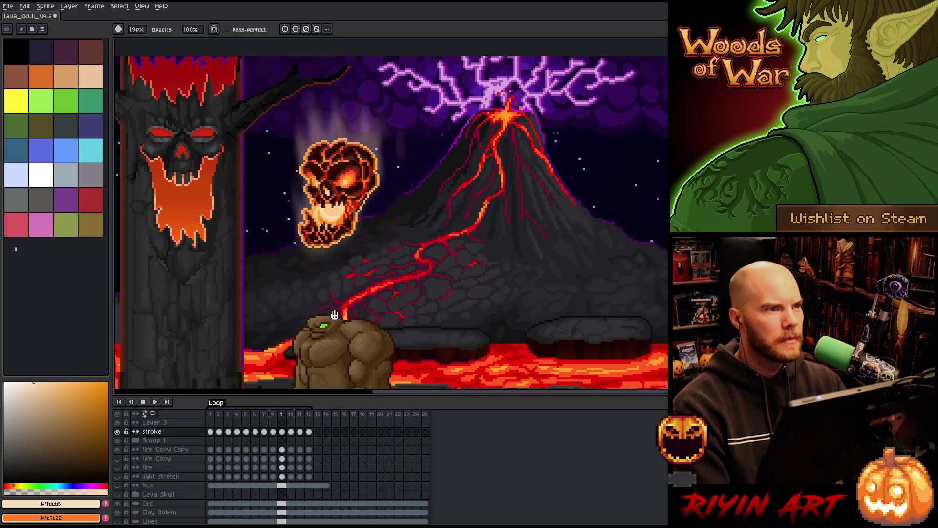
key(Return)
key(v)
key(b)
key(Return)
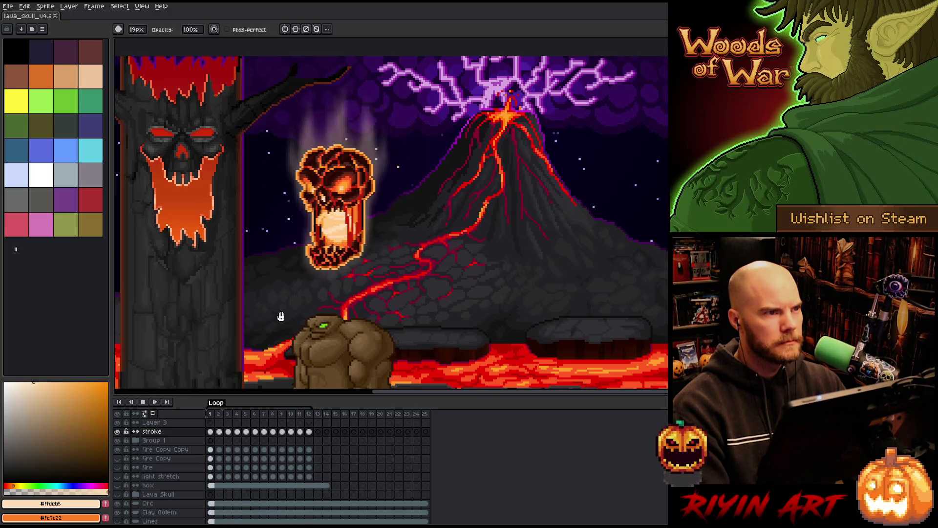
- Hide the Clay Golem layer and replay the animation
scroll(324, 240, up, 1)
scroll(324, 240, up, 1)
scroll(327, 239, down, 3)
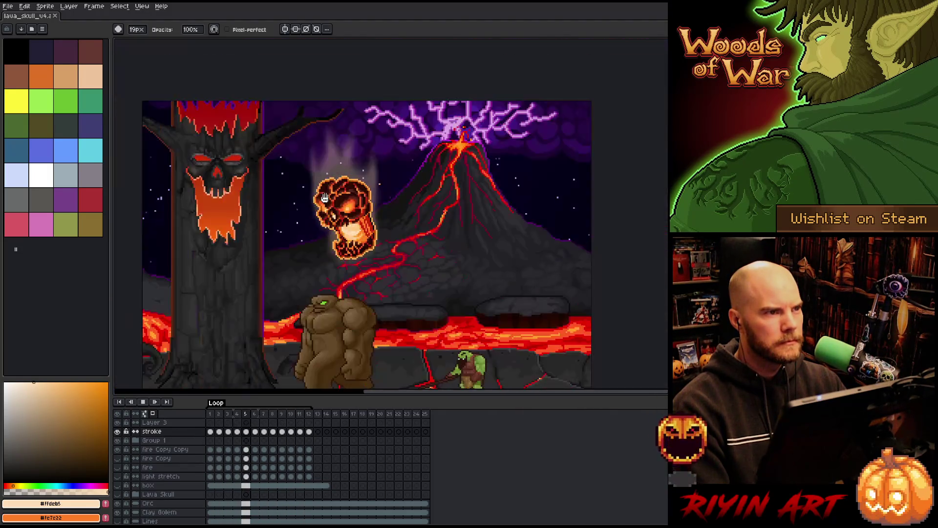
scroll(332, 240, up, 3)
scroll(338, 239, down, 1)
scroll(337, 238, down, 1)
scroll(318, 254, down, 1)
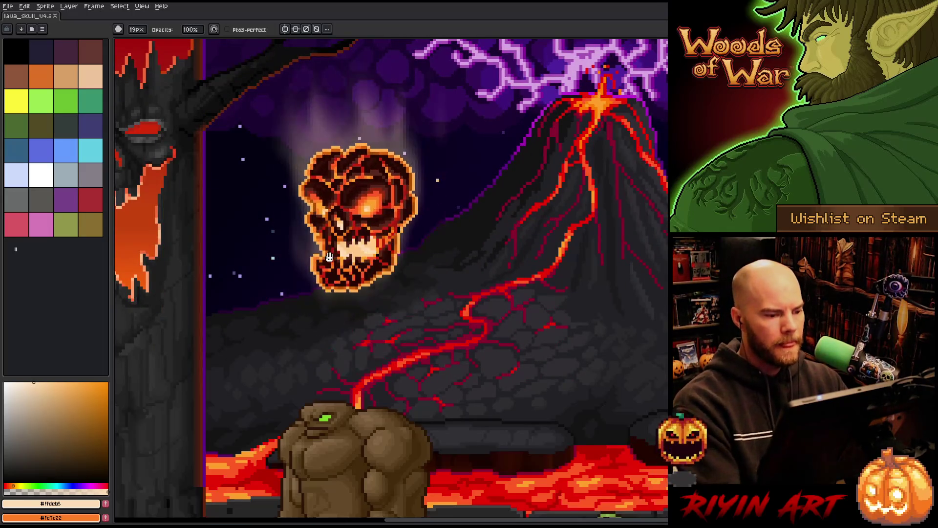
scroll(303, 273, up, 2)
scroll(286, 300, down, 3)
scroll(291, 303, up, 1)
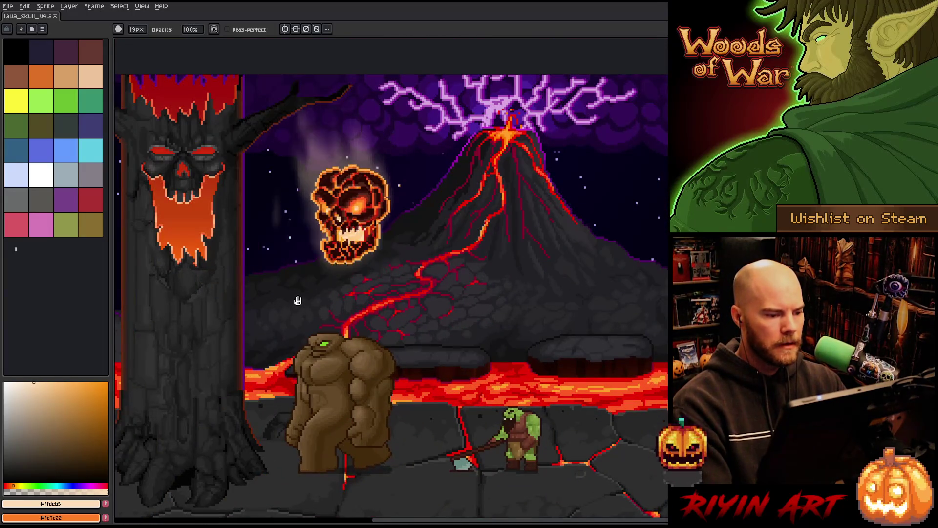
key(Tab)
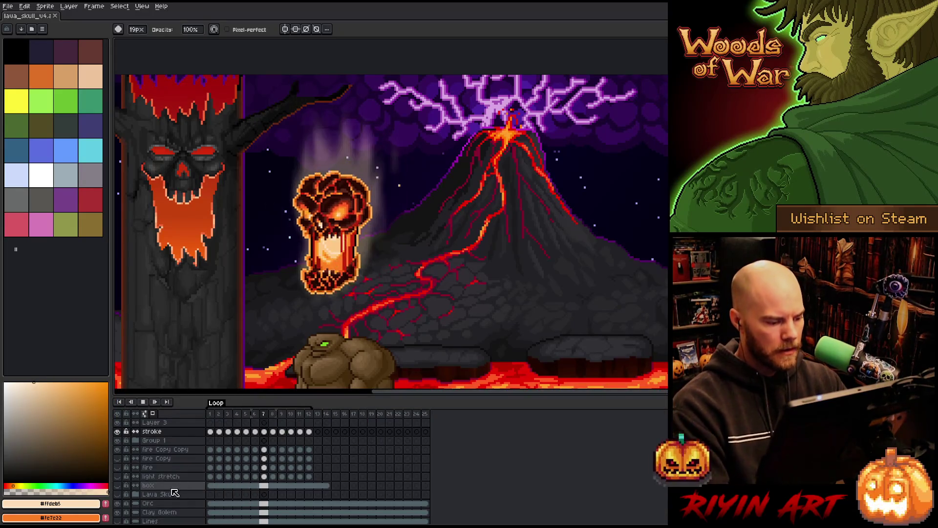
click(117, 483)
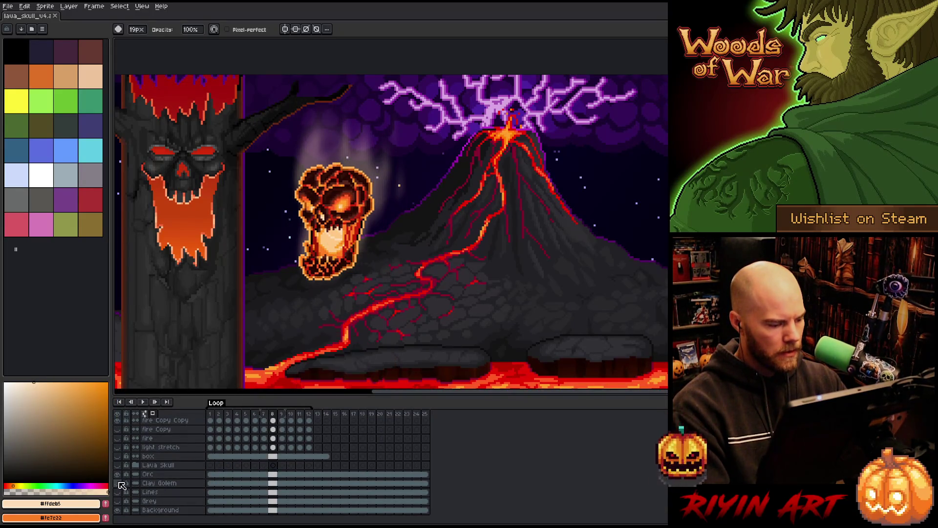
key(Return)
- Hide the timeline and pan the canvas to centre the skull
scroll(213, 431, up, 2)
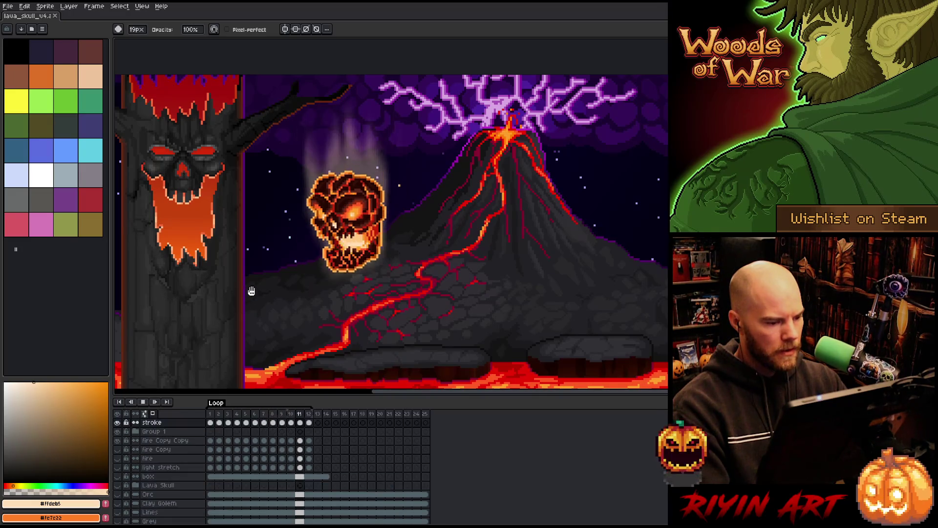
key(Tab)
mouse_move(264, 293)
mouse_down()
mouse_move(378, 300)
mouse_move(337, 277)
mouse_move(362, 281)
mouse_move(406, 367)
mouse_move(416, 479)
mouse_move(389, 360)
mouse_up()
scroll(360, 281, up, 2)
scroll(406, 367, up, 1)
scroll(389, 361, down, 4)
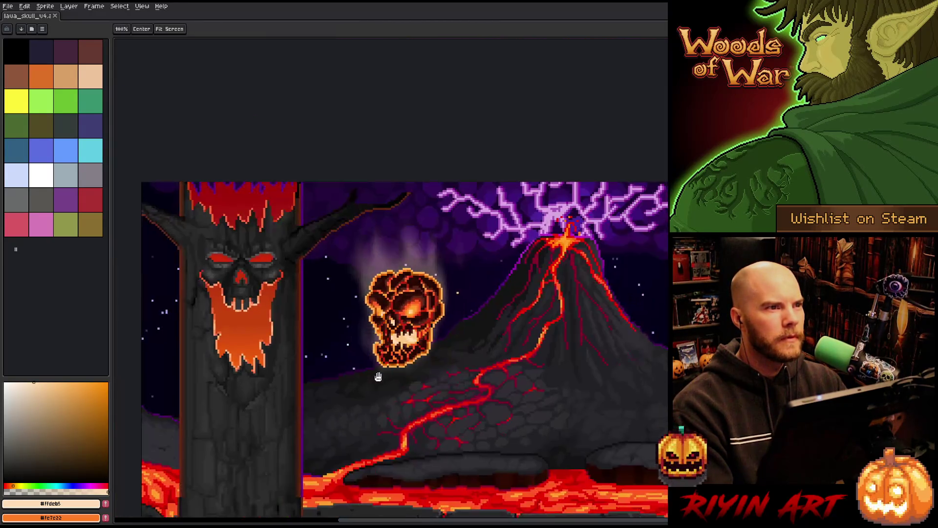
scroll(421, 348, up, 1)
scroll(424, 346, up, 1)
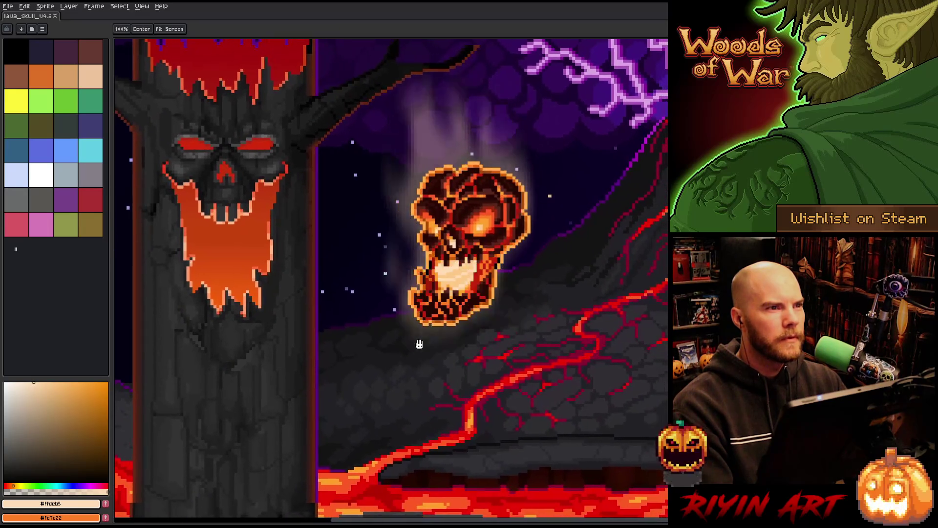